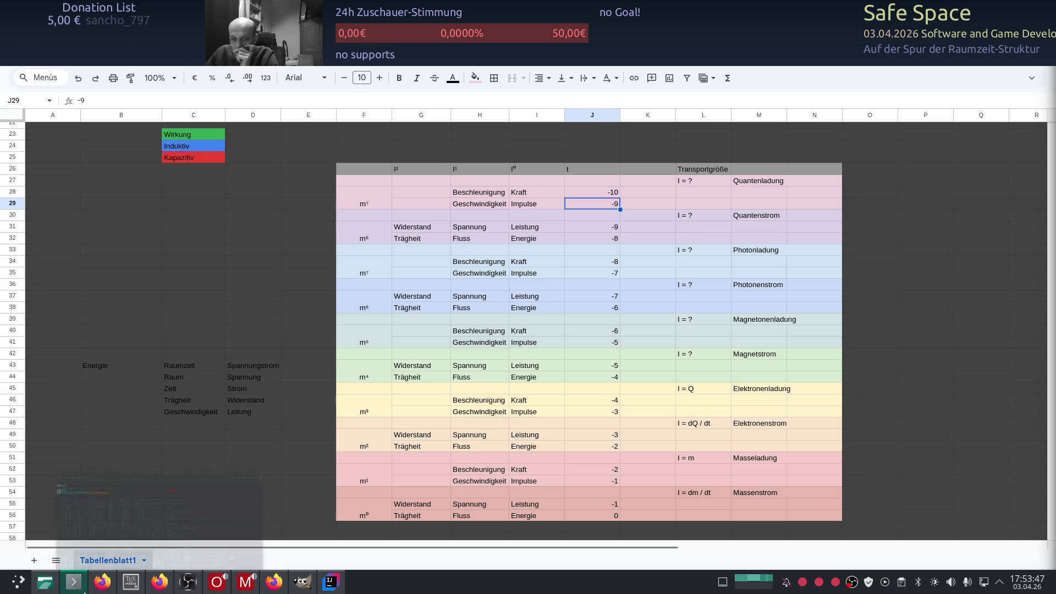
- Restore the gradle Konsole window and open a new zsh tab in ~/java/codex/twitch-tv
{"action": "left_click", "coordinate": [73, 582]}
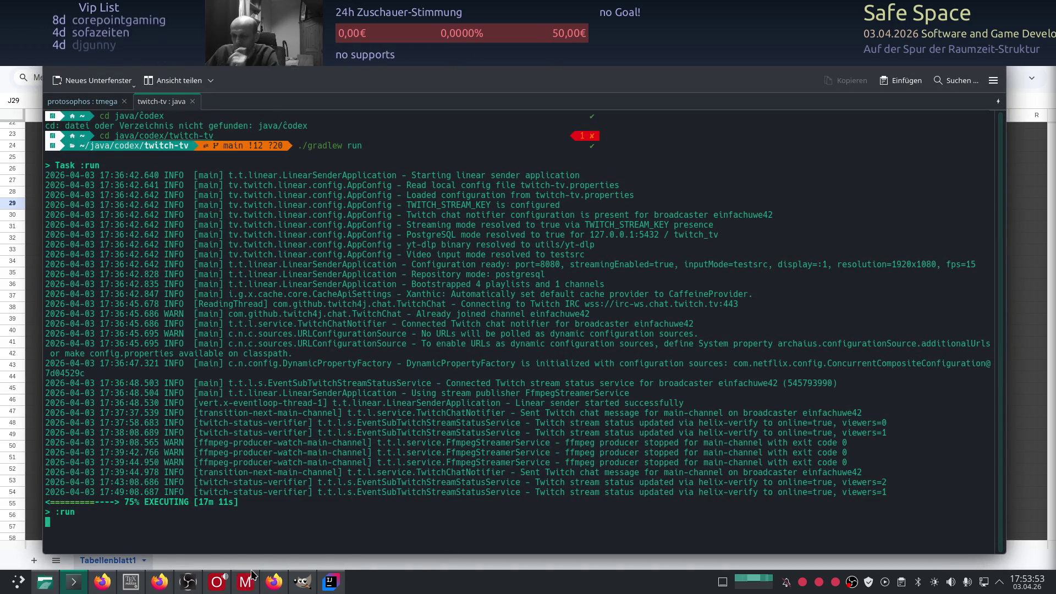
{"action": "left_click", "coordinate": [73, 582]}
{"action": "left_click", "coordinate": [74, 581]}
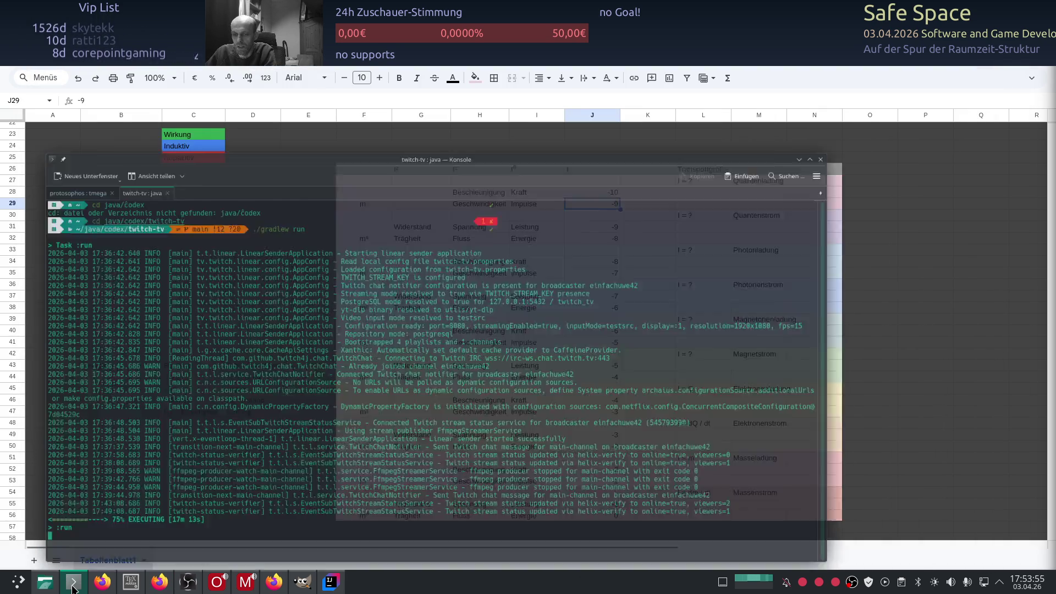
{"action": "left_click", "coordinate": [129, 81]}
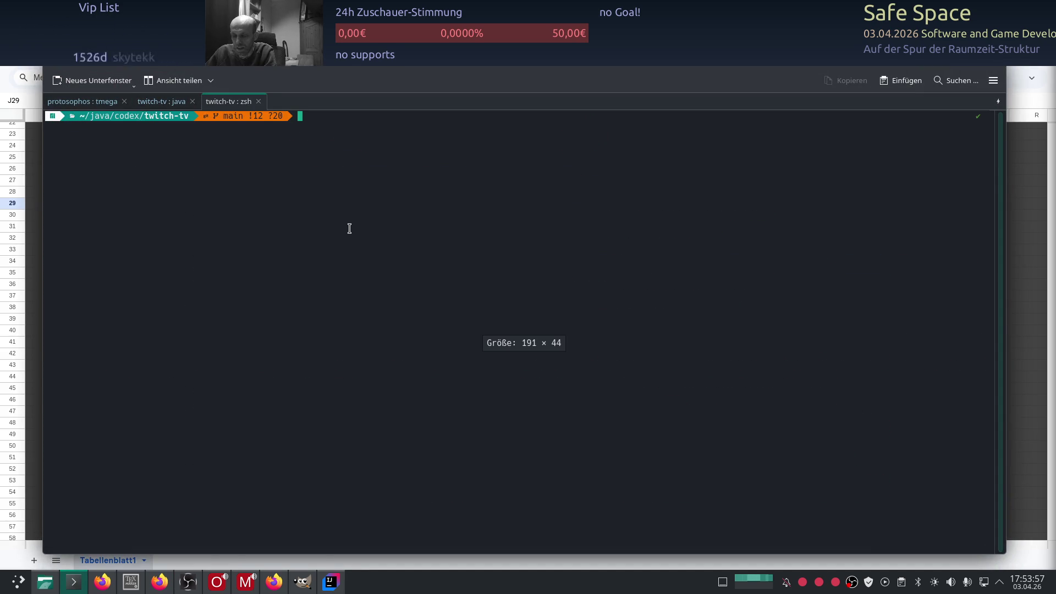
- Run nvtop to check GPU load, then hide Konsole to reveal the Tabellenblatt1 spreadsheet
{"action": "type", "text": "nvtop"}
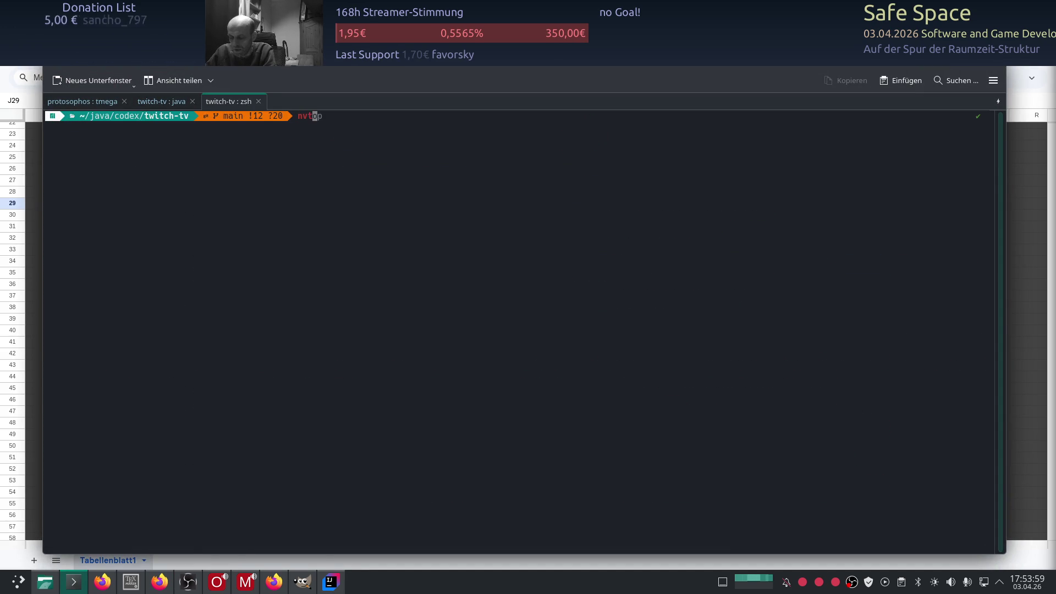
{"action": "key", "text": "Return"}
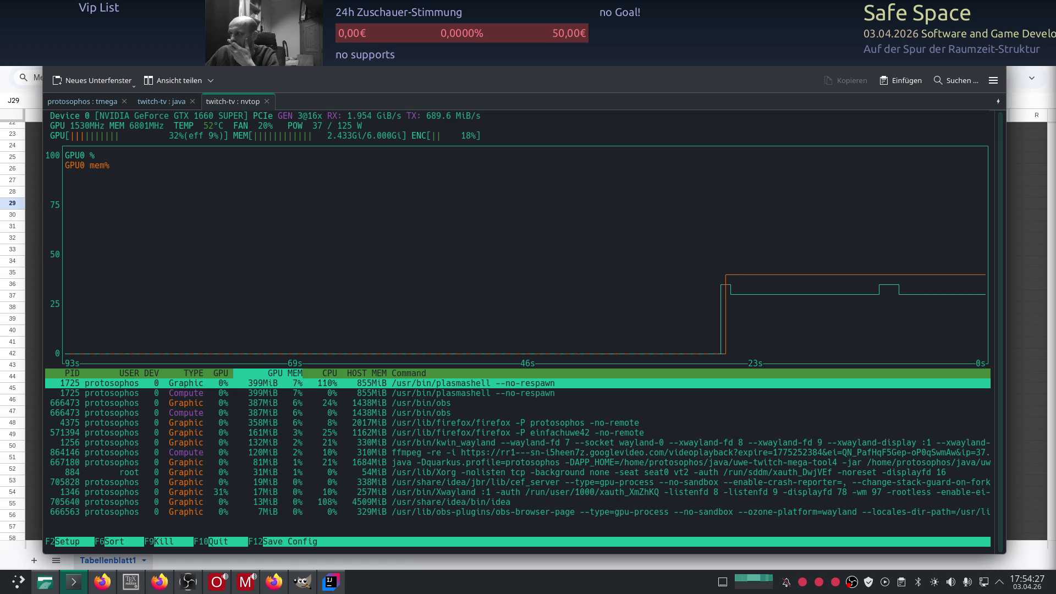
{"action": "left_click", "coordinate": [807, 64]}
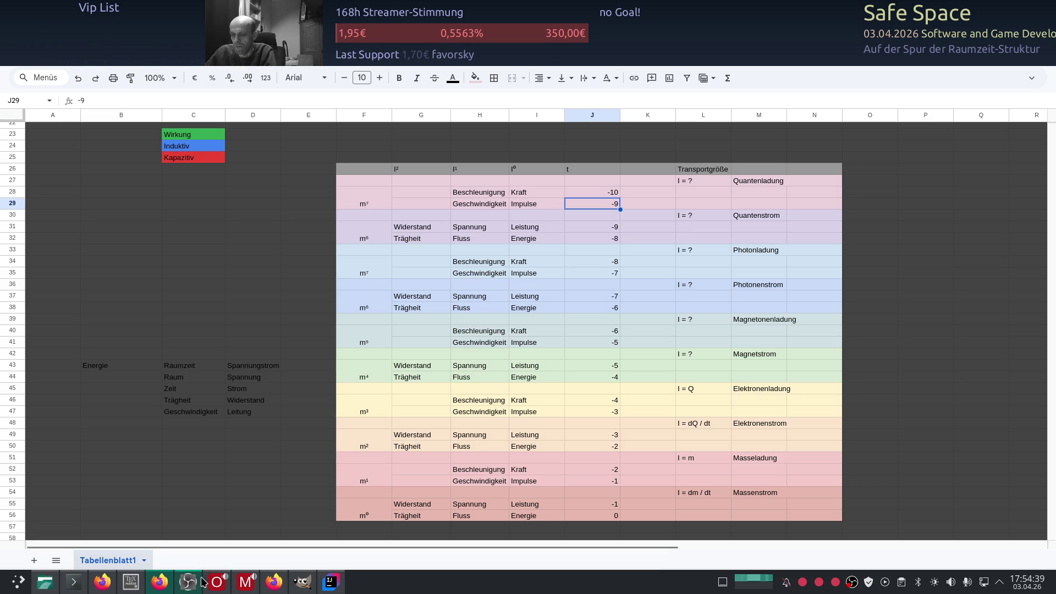
- Ask Codex in IntelliJ to add a buffer so no loading bar appears during playback
{"action": "left_click", "coordinate": [330, 582]}
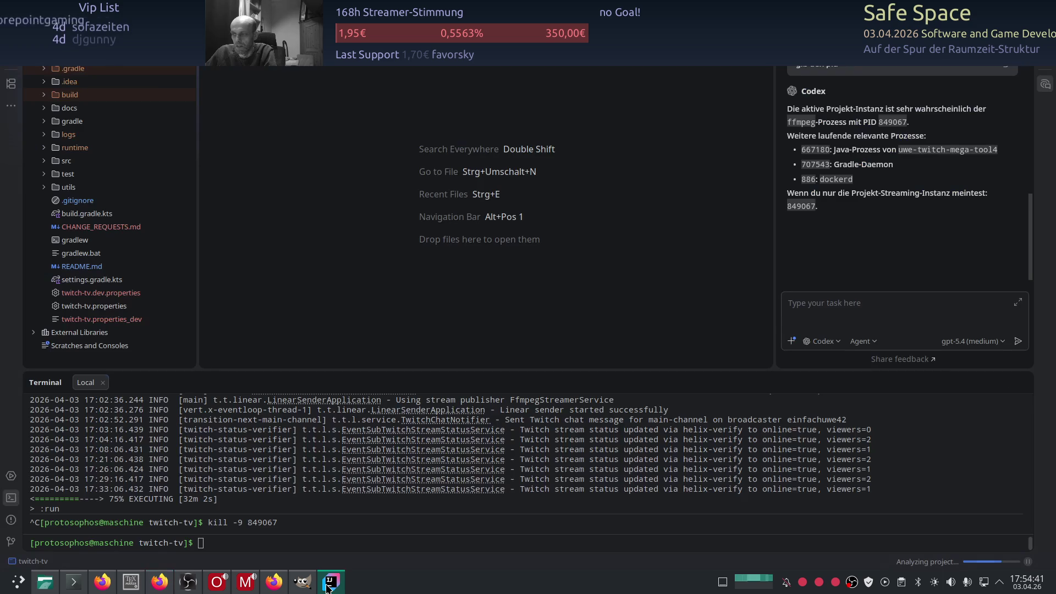
{"action": "left_click", "coordinate": [806, 321]}
{"action": "type", "text": "k"}
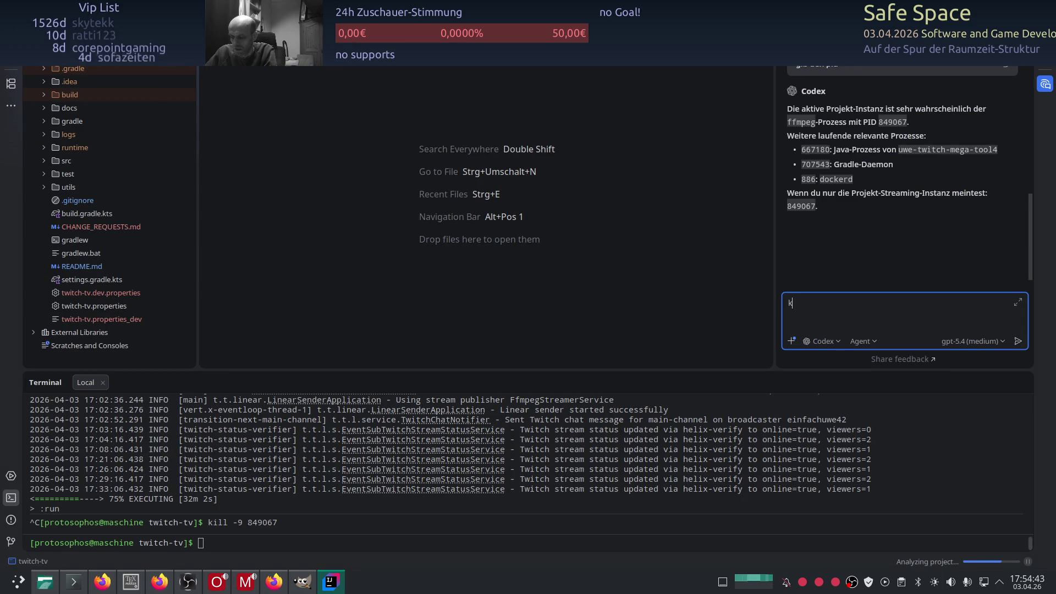
{"action": "type", "text": "önnen wir "}
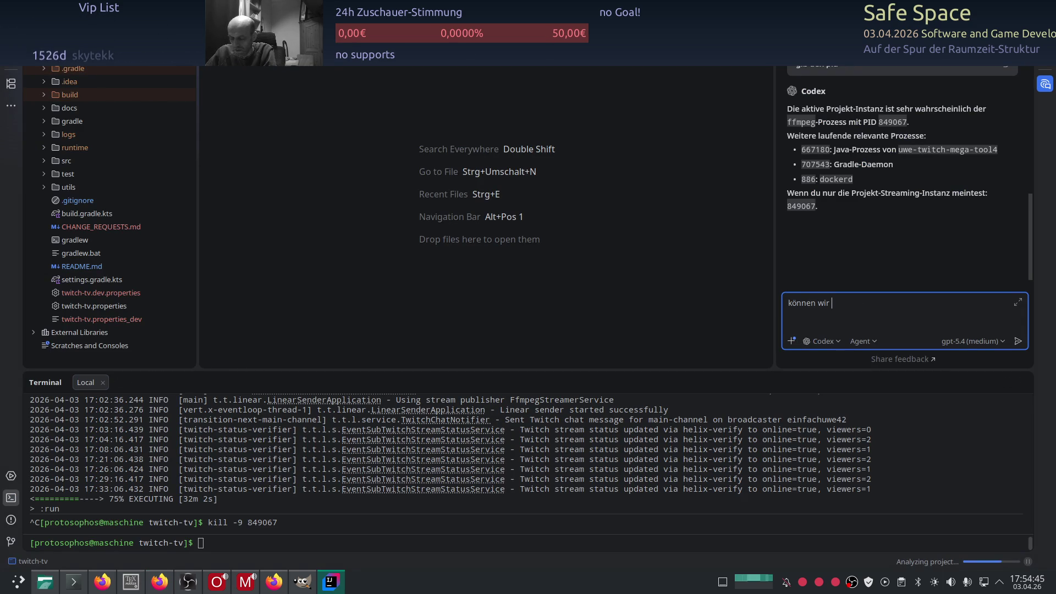
{"action": "type", "text": "noch ein bu"}
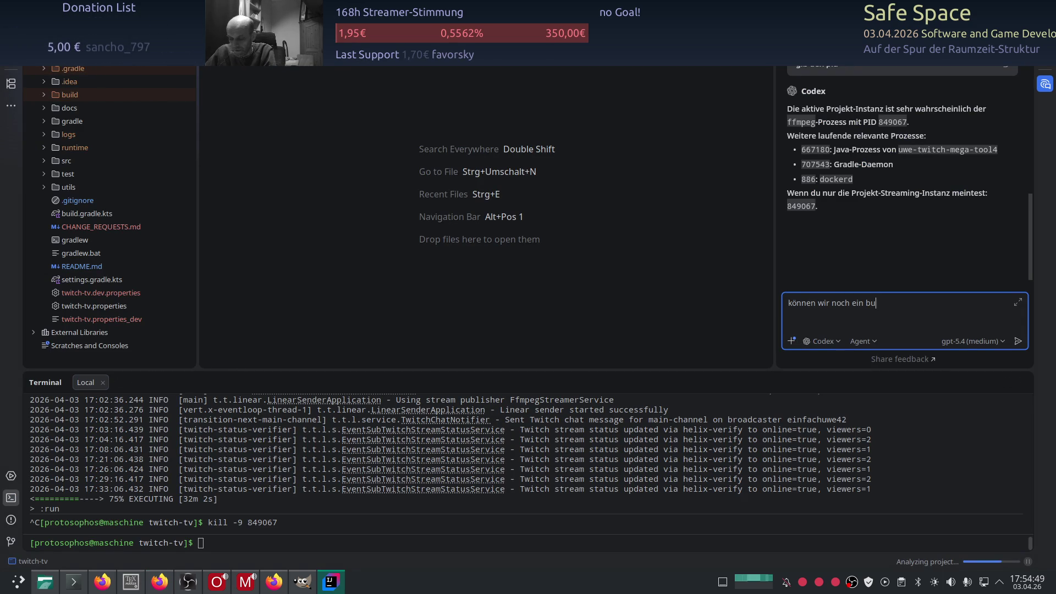
{"action": "type", "text": "ffer einbaue"}
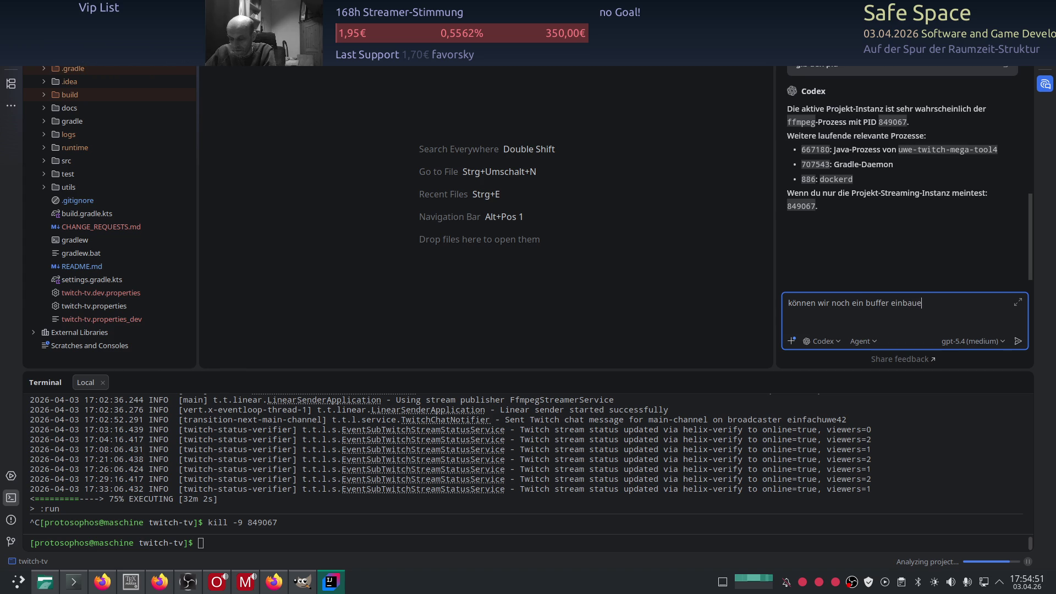
{"action": "type", "text": "n damit "}
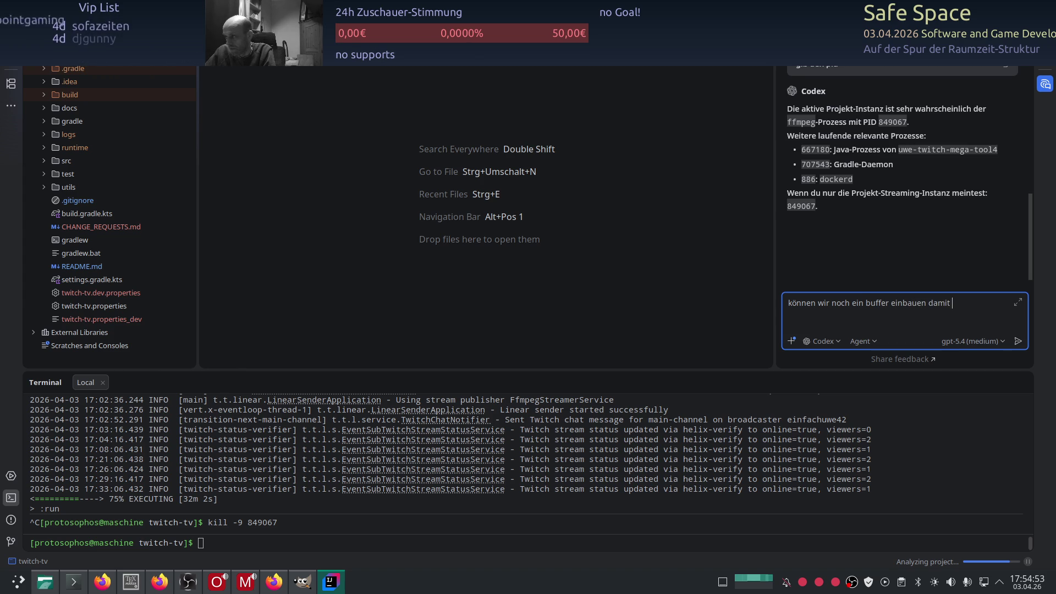
{"action": "type", "text": "kein "}
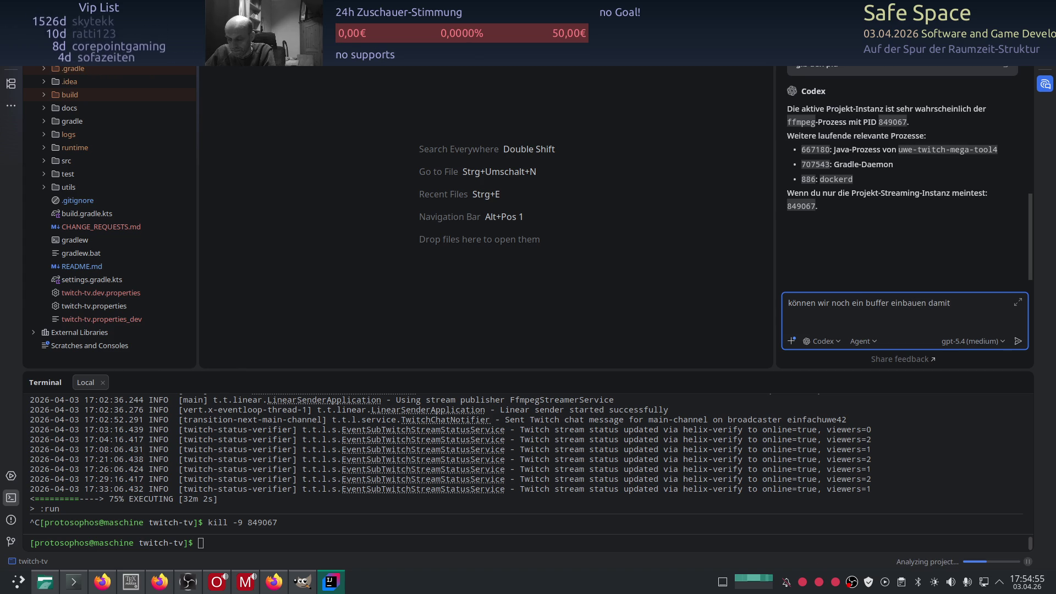
{"action": "type", "text": "lade"}
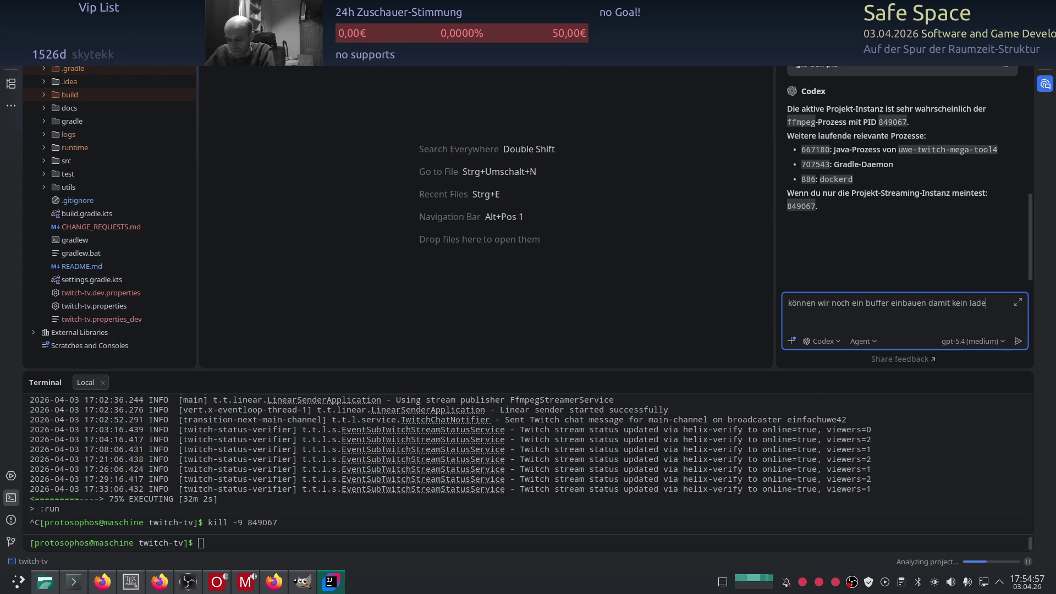
{"action": "type", "text": "balken währen"}
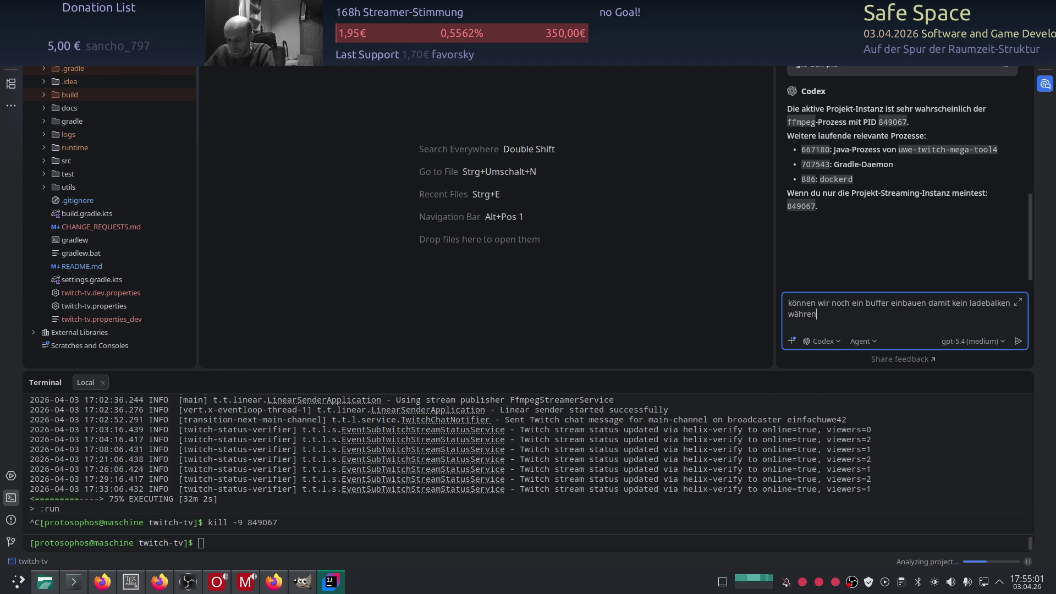
{"action": "type", "text": "d des a"}
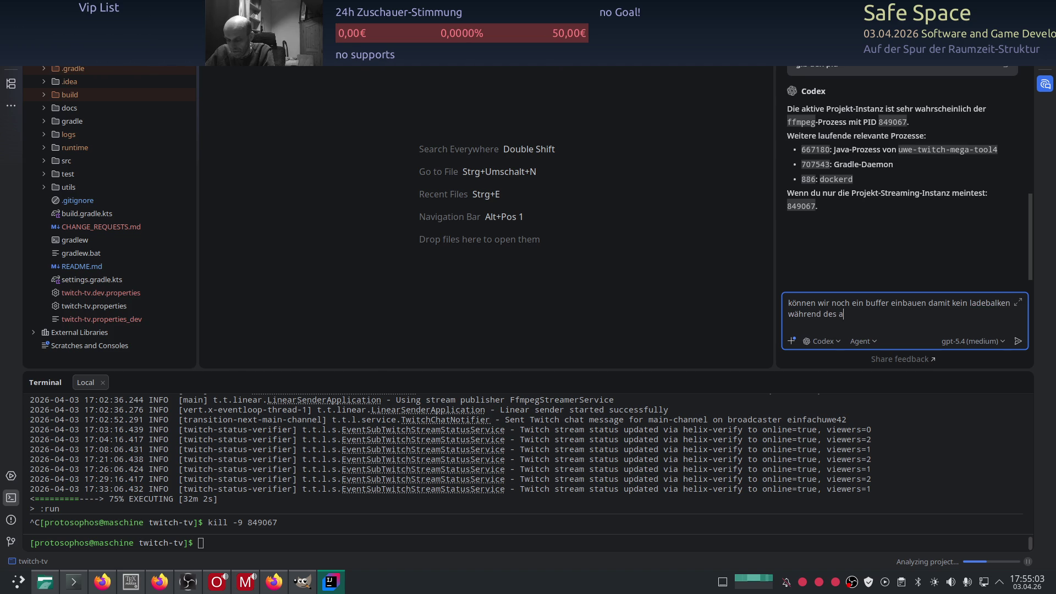
{"action": "type", "text": "bspielens erschei"}
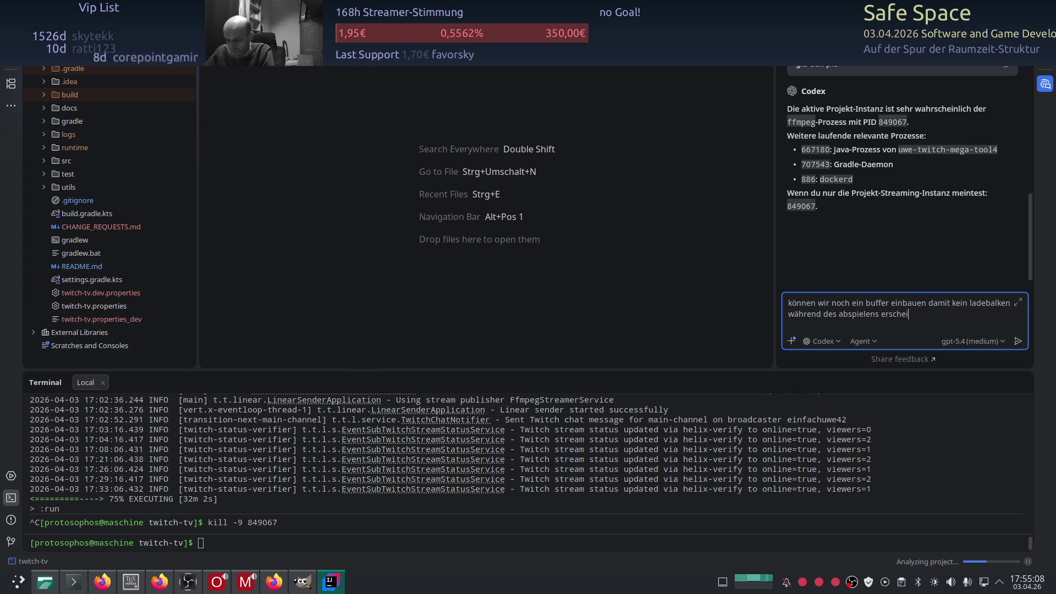
{"action": "key", "text": "Return"}
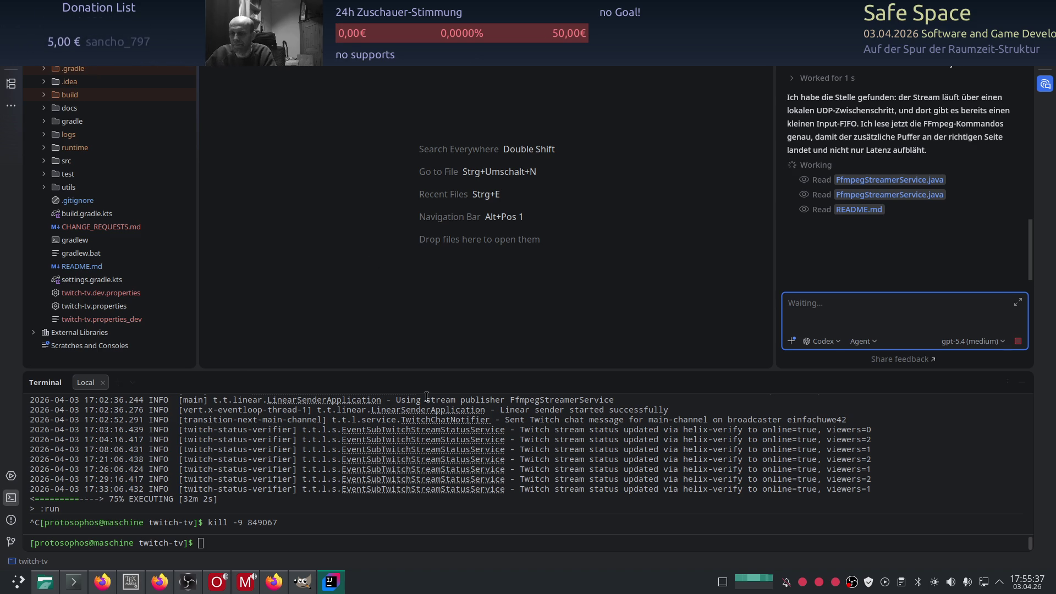
- While Codex reads the code, switch to the Tabellenblatt1 spreadsheet showing the m⁰–m⁷ table
{"action": "left_click", "coordinate": [214, 586]}
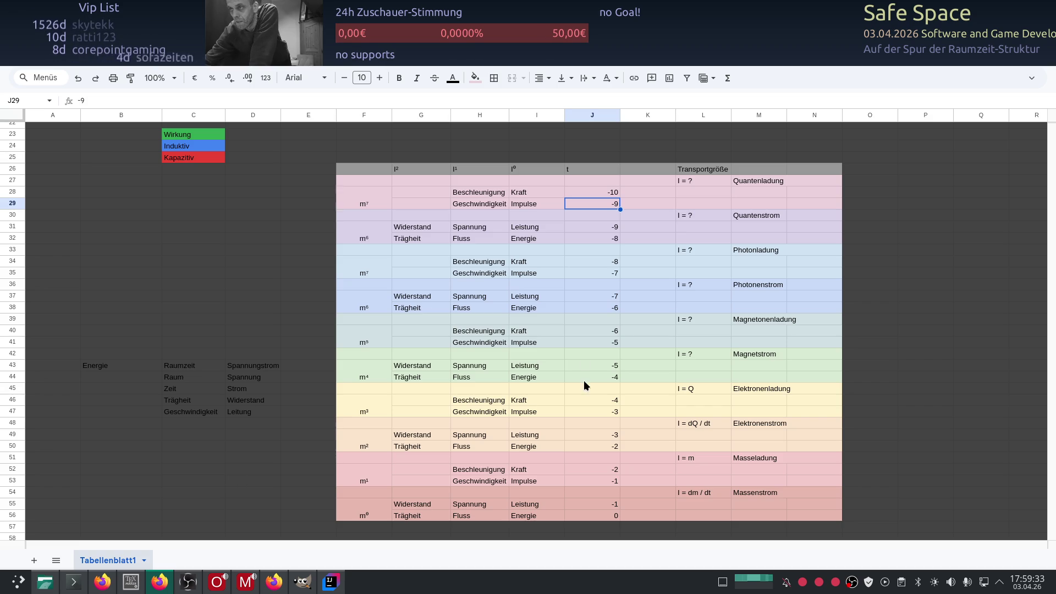
- Open a new Firefox tab and load the YouTube home page from recent history
{"action": "key", "text": "ctrl+t"}
{"action": "left_click", "coordinate": [425, 103]}
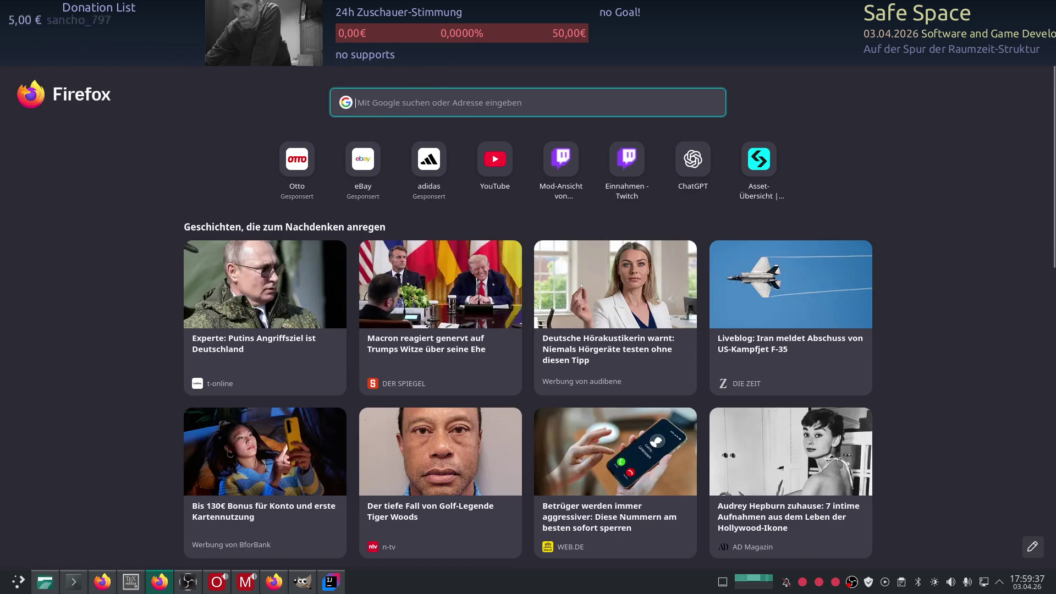
{"action": "left_click", "coordinate": [237, 114]}
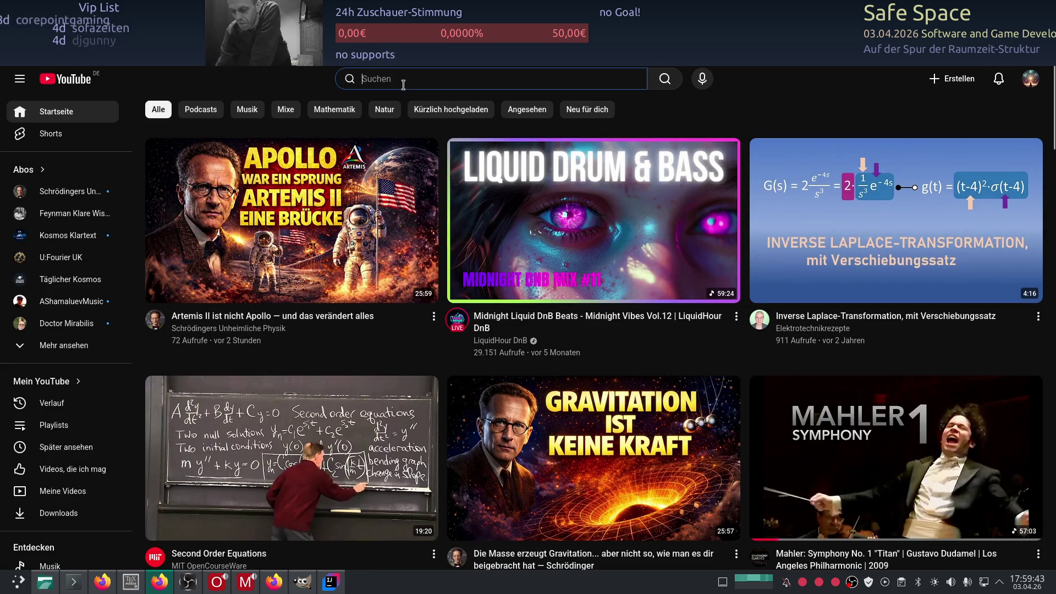
- Keep the Giza underground-city video playing about 15 minutes, then switch to the broadcast console
{"action": "type", "text": "structure of pyramid"}
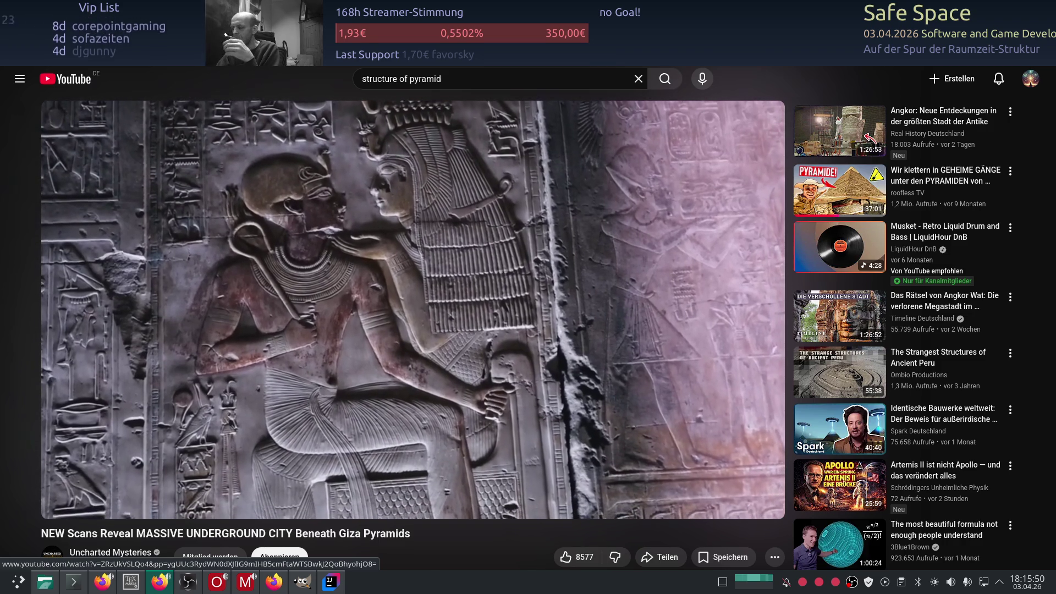
{"action": "mouse_move", "coordinate": [136, 217]}
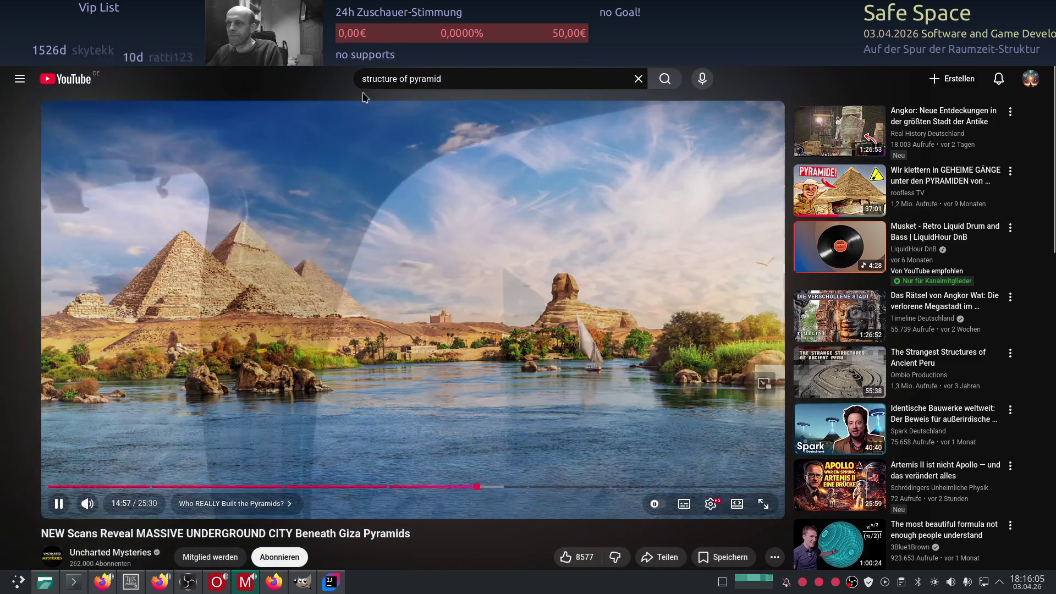
{"action": "key", "text": "alt+Tab"}
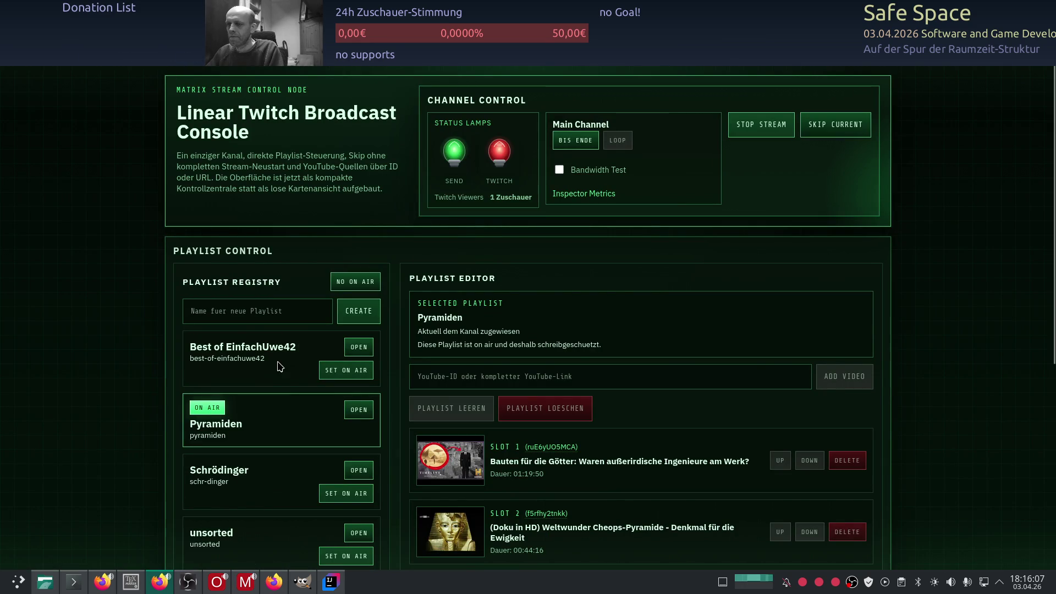
- Set the Schrödinger playlist on air, replacing Pyramiden, then cycle back through the windows
{"action": "left_click", "coordinate": [354, 493]}
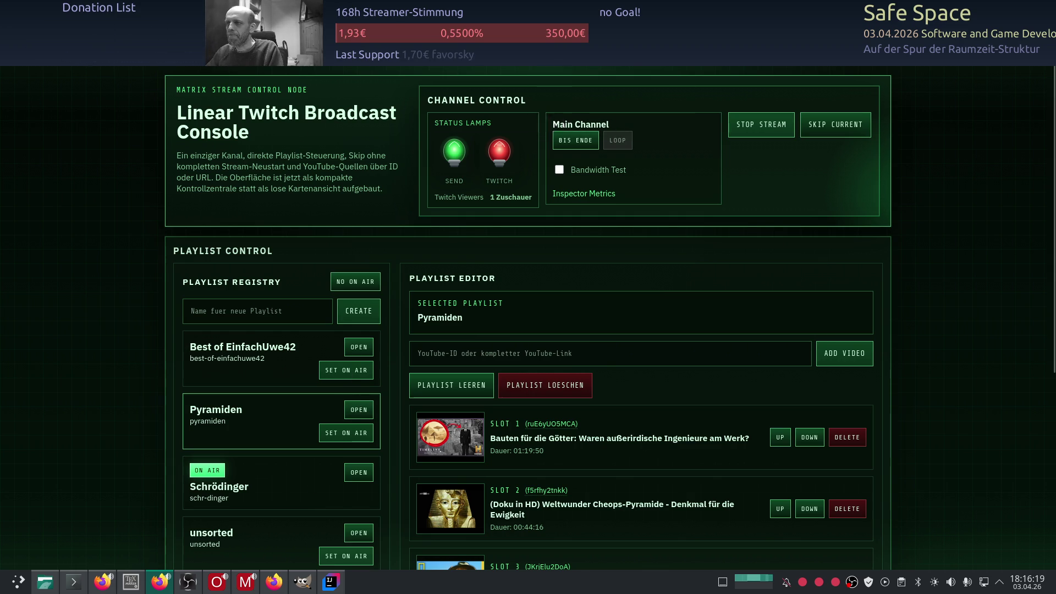
{"action": "key", "text": "alt+Tab"}
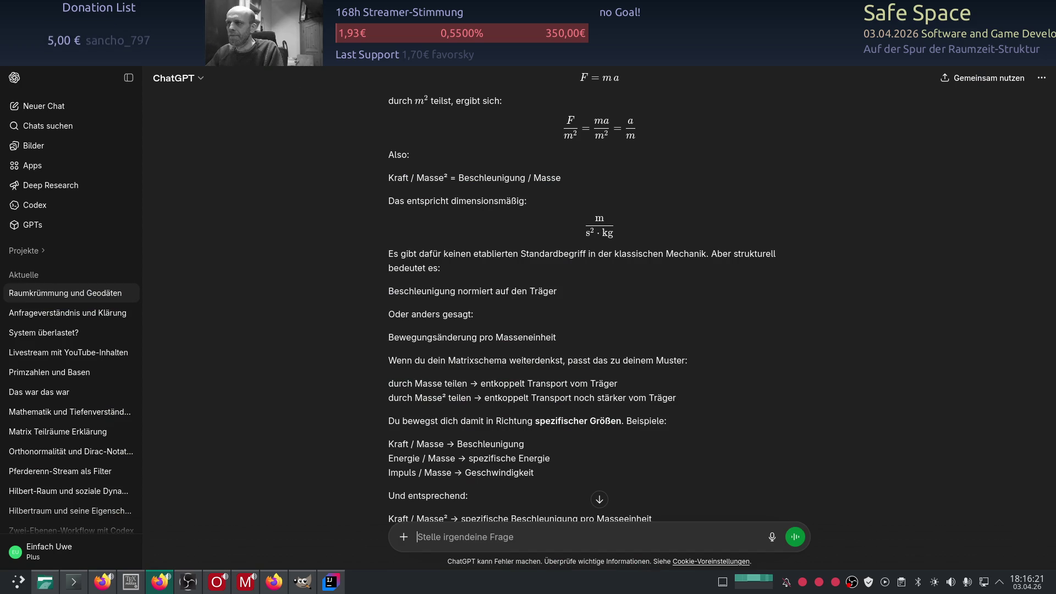
{"action": "key", "text": "alt+Tab"}
{"action": "key", "text": "alt+Tab"}
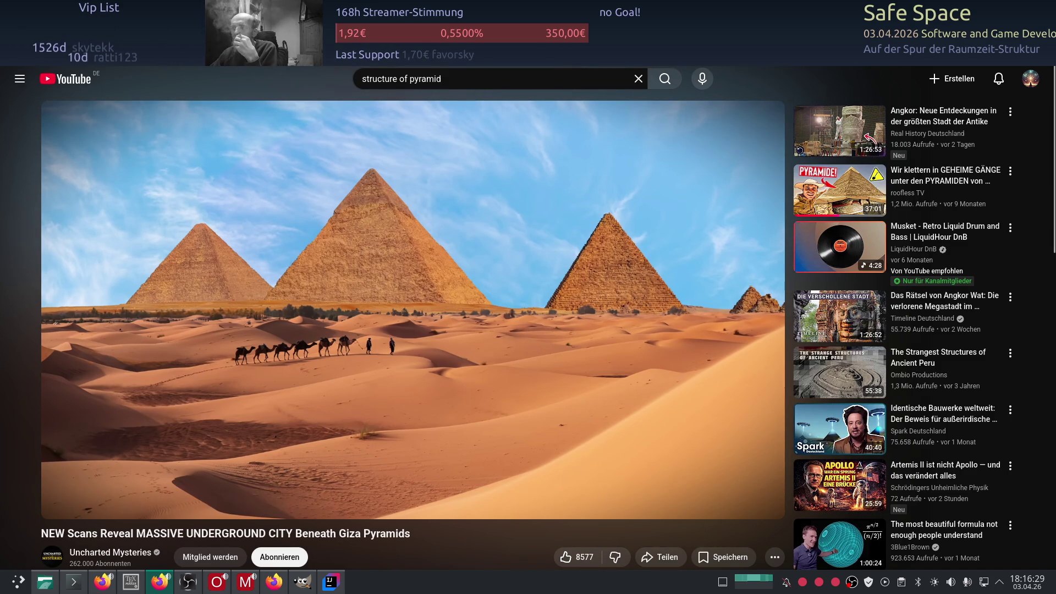
- Pause the Giza pyramids video at 15:23 of 25:30
{"action": "key", "text": "alt+Tab"}
{"action": "key", "text": "alt+Tab"}
{"action": "left_click", "coordinate": [406, 214]}
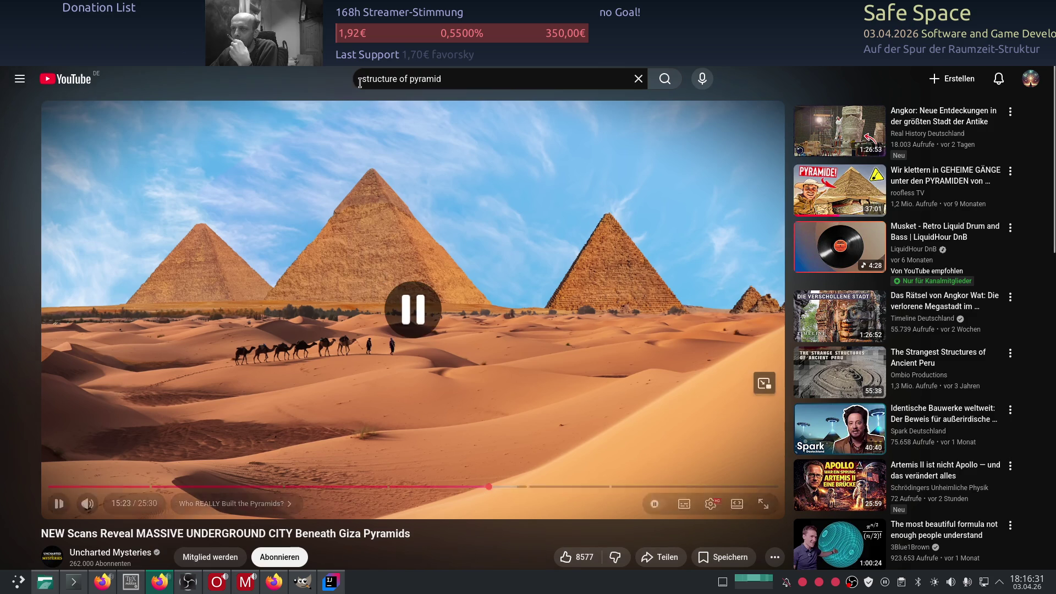
{"action": "key", "text": "alt+Tab"}
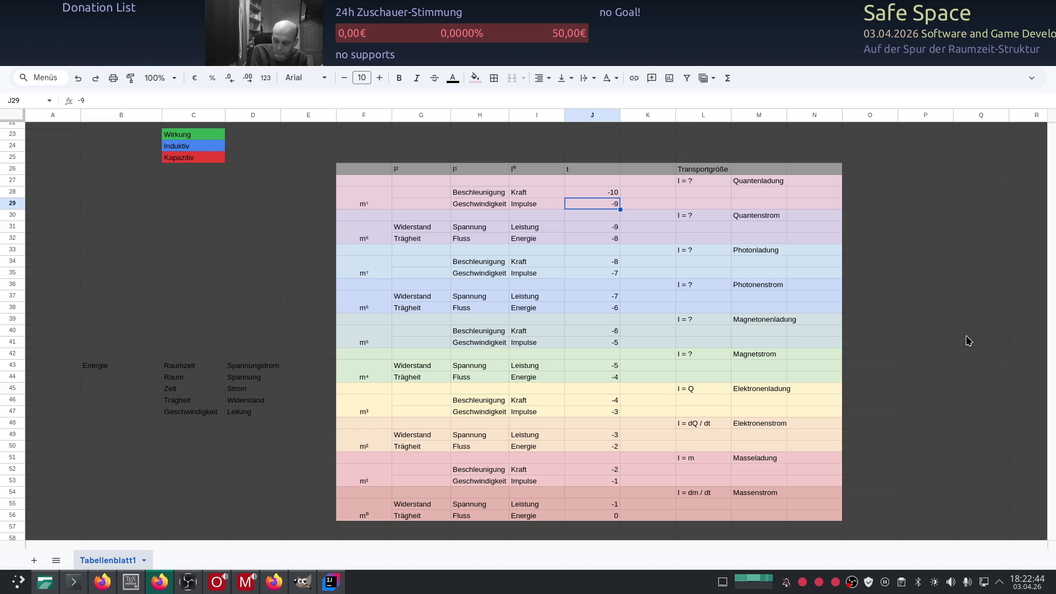
- Reload ChatGPT and scroll through the gerade/ungerade to static/dynamic mapping reply
{"action": "key", "text": "alt+Tab"}
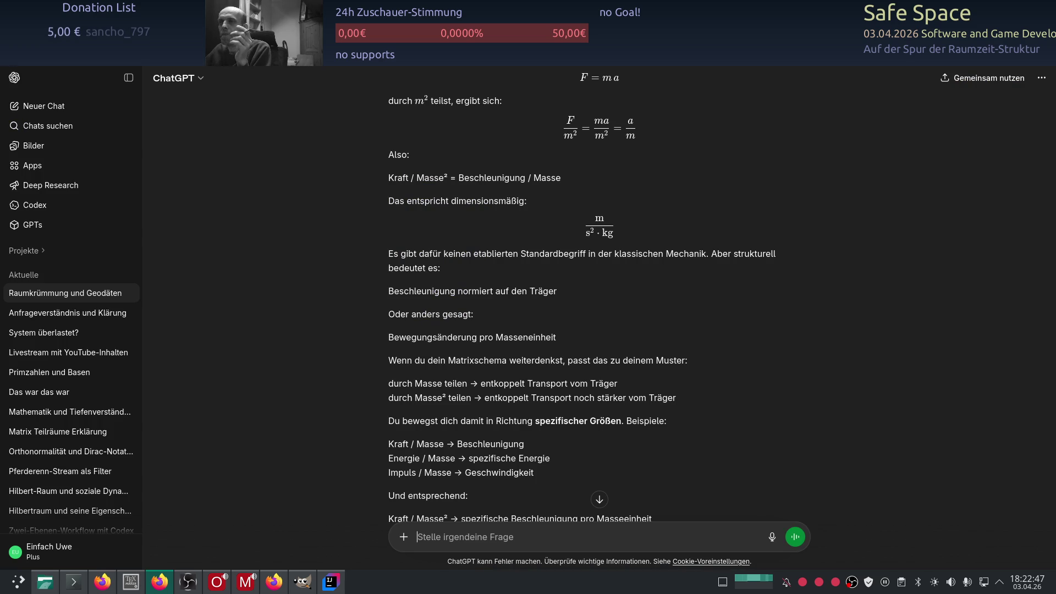
{"action": "key", "text": "F5"}
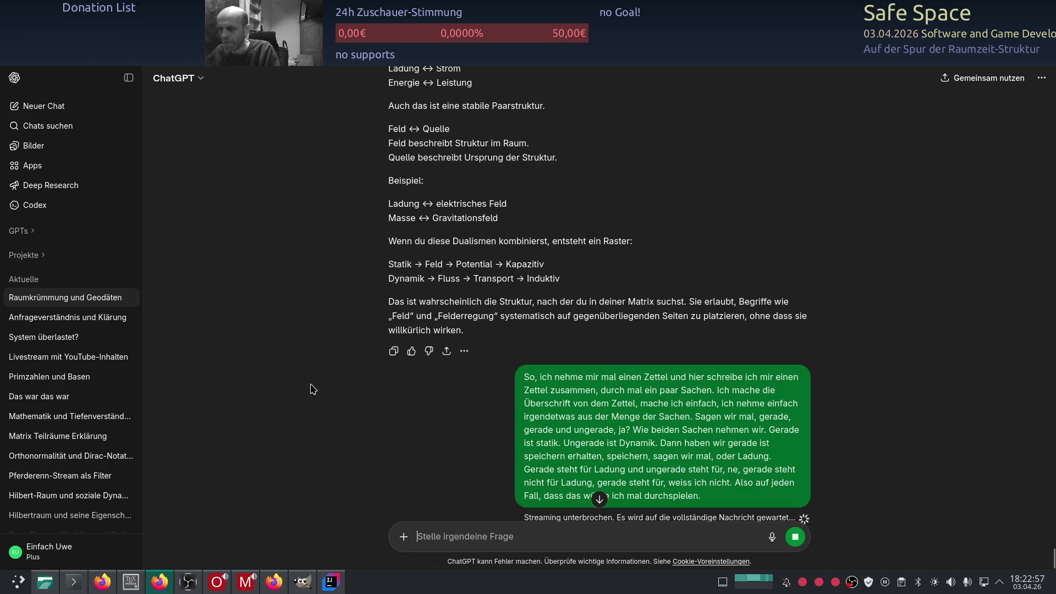
{"action": "scroll", "coordinate": [290, 382], "scroll_direction": "up", "scroll_amount": 3}
{"action": "scroll", "coordinate": [290, 382], "scroll_direction": "up", "scroll_amount": 1}
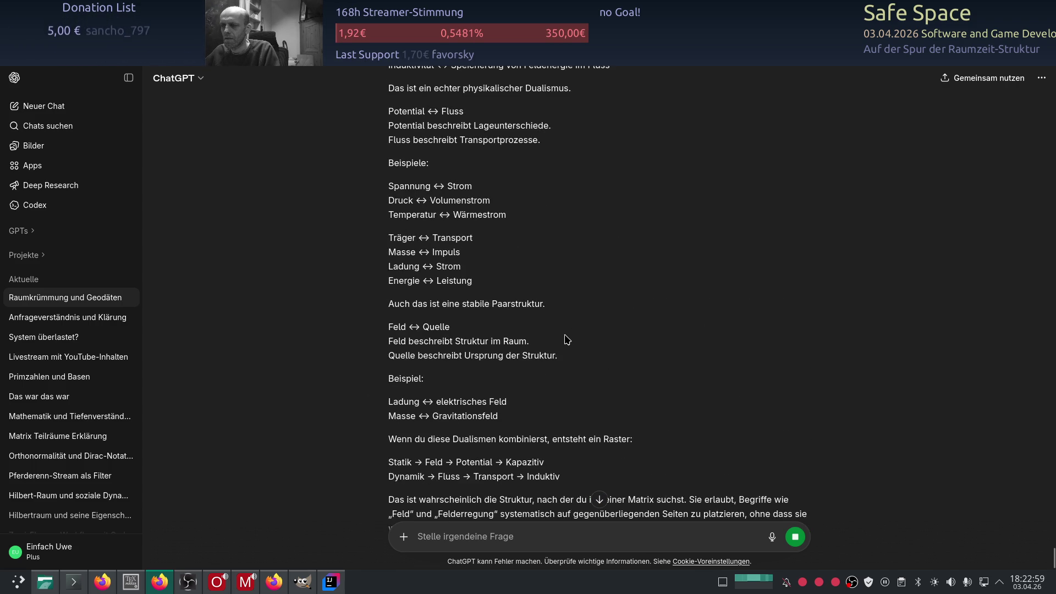
{"action": "scroll", "coordinate": [581, 340], "scroll_direction": "up", "scroll_amount": 3}
{"action": "scroll", "coordinate": [581, 339], "scroll_direction": "up", "scroll_amount": 3}
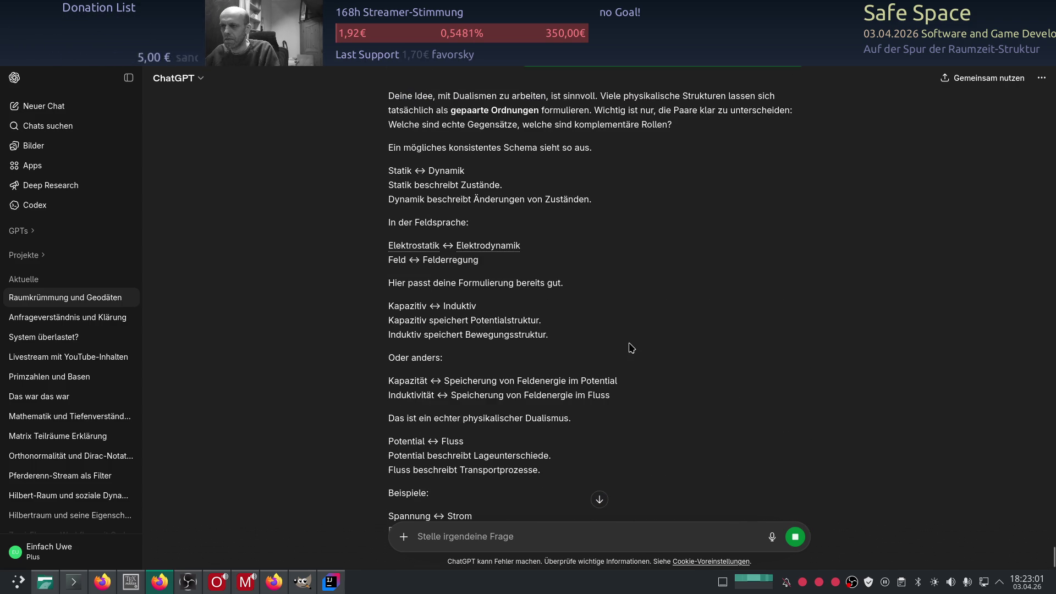
{"action": "scroll", "coordinate": [631, 348], "scroll_direction": "up", "scroll_amount": 1}
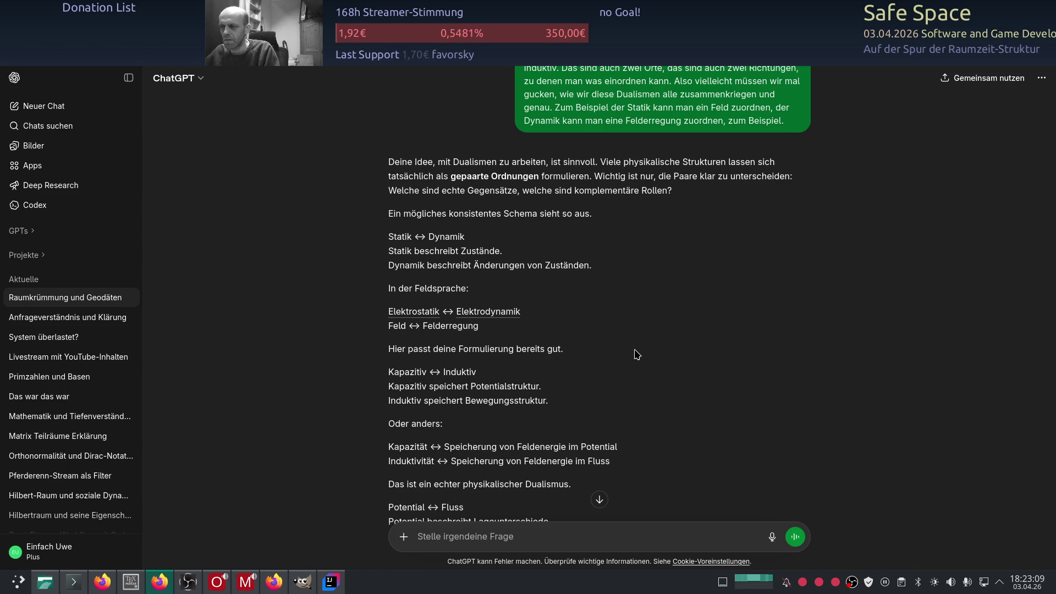
{"action": "scroll", "coordinate": [636, 354], "scroll_direction": "down", "scroll_amount": 2}
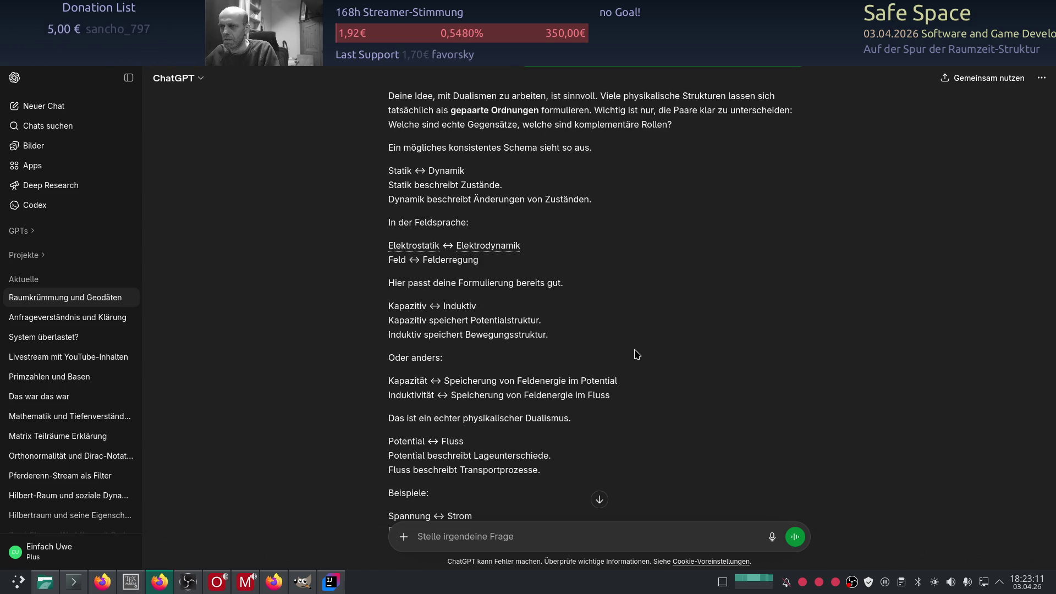
{"action": "scroll", "coordinate": [637, 355], "scroll_direction": "up", "scroll_amount": 2}
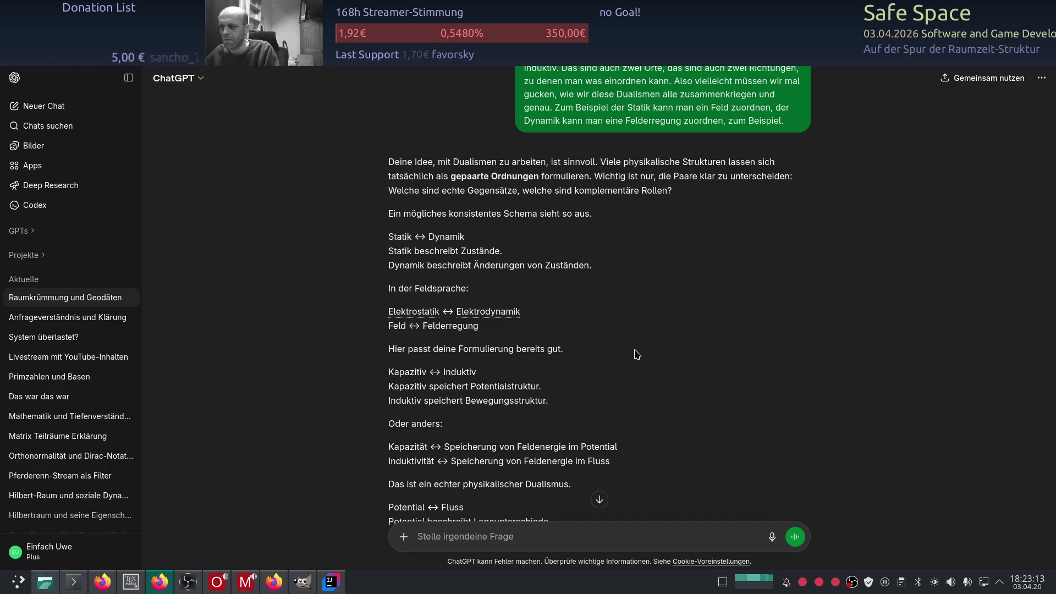
{"action": "scroll", "coordinate": [637, 354], "scroll_direction": "down", "scroll_amount": 15}
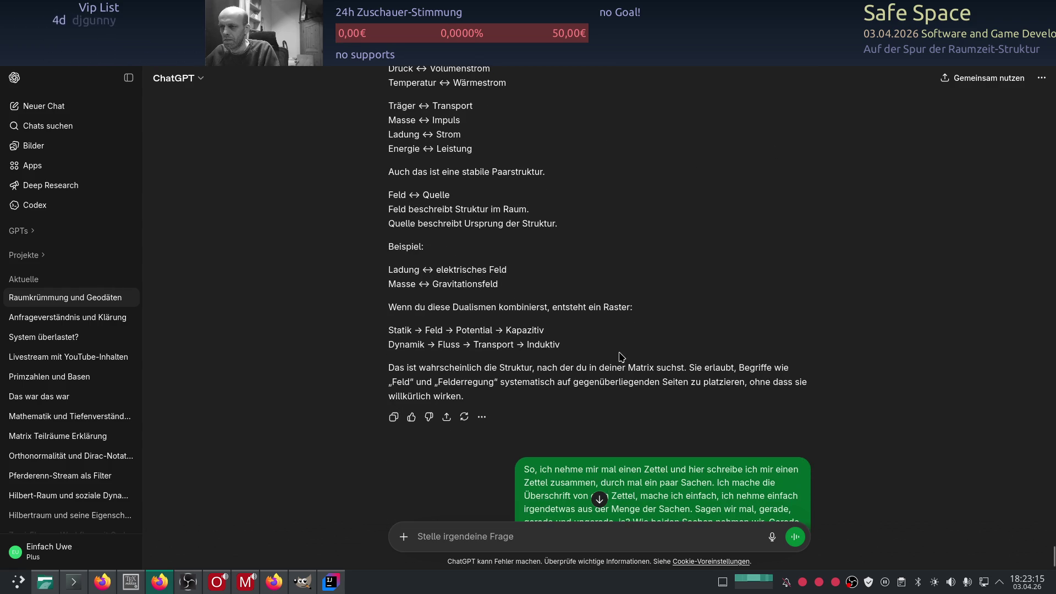
{"action": "scroll", "coordinate": [627, 355], "scroll_direction": "up", "scroll_amount": 6}
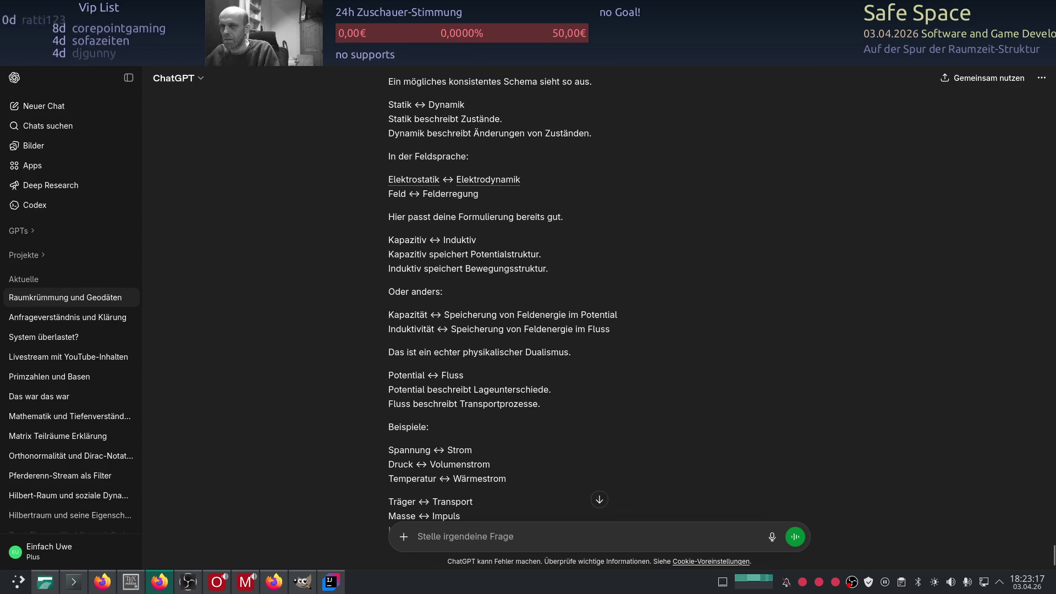
- Reload ChatGPT again to get a fresh, empty new chat
{"action": "key", "text": "F5"}
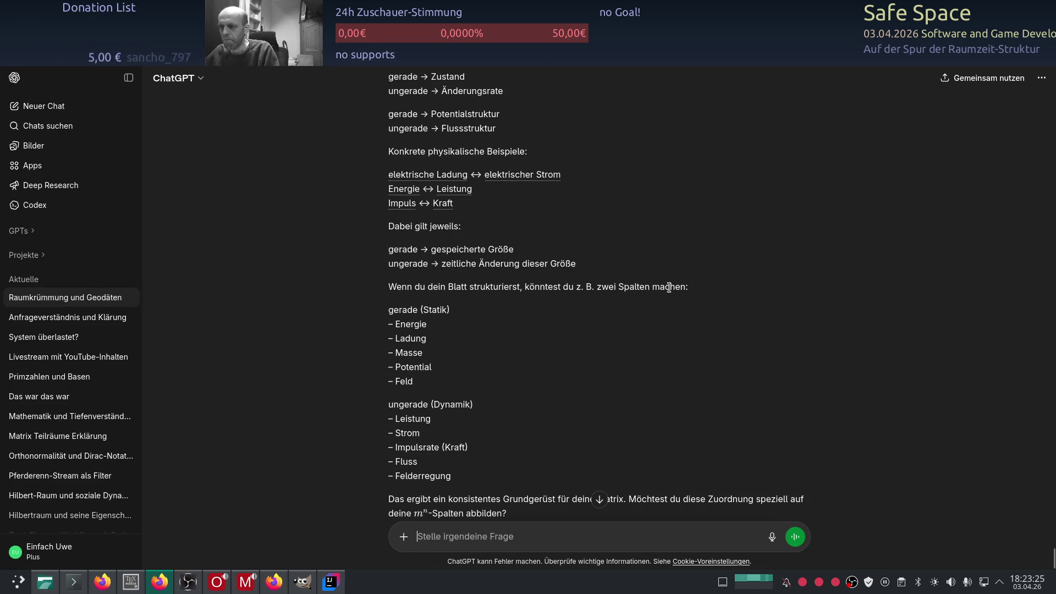
{"action": "scroll", "coordinate": [473, 365], "scroll_direction": "up", "scroll_amount": 3}
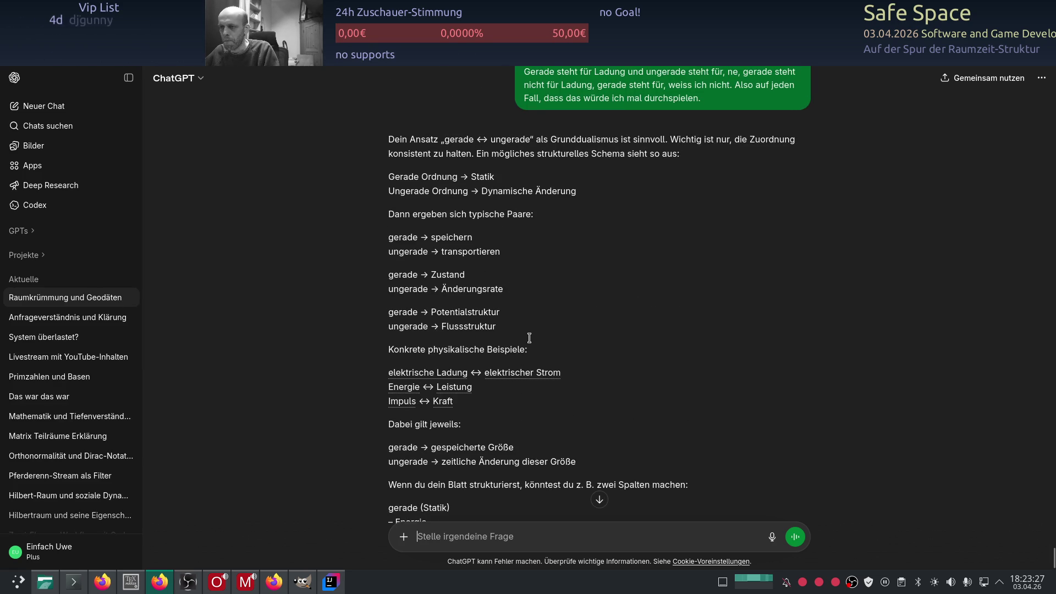
{"action": "scroll", "coordinate": [532, 310], "scroll_direction": "down", "scroll_amount": 3}
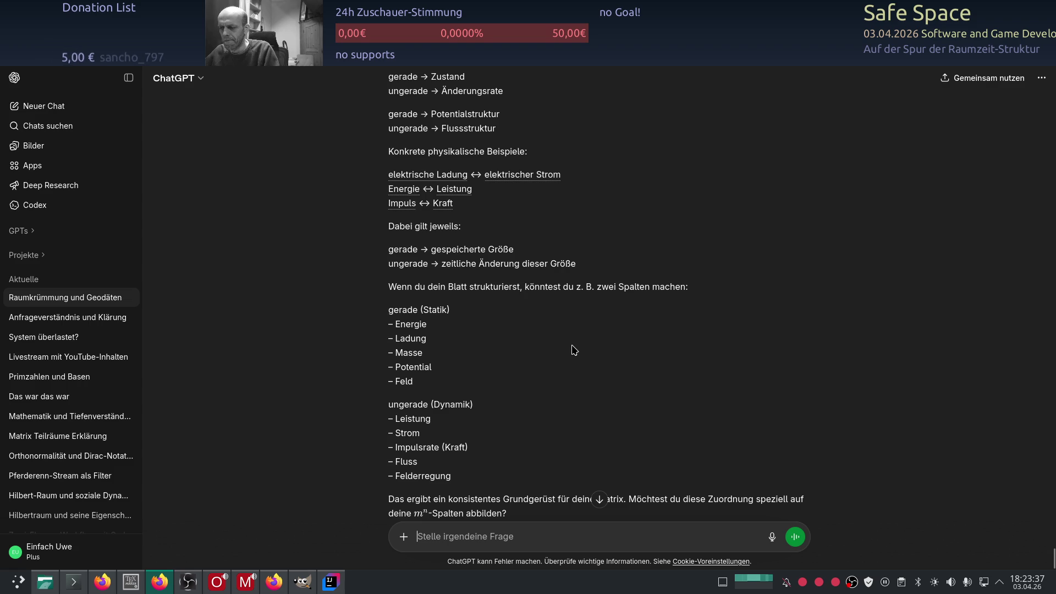
{"action": "scroll", "coordinate": [574, 350], "scroll_direction": "down", "scroll_amount": 2}
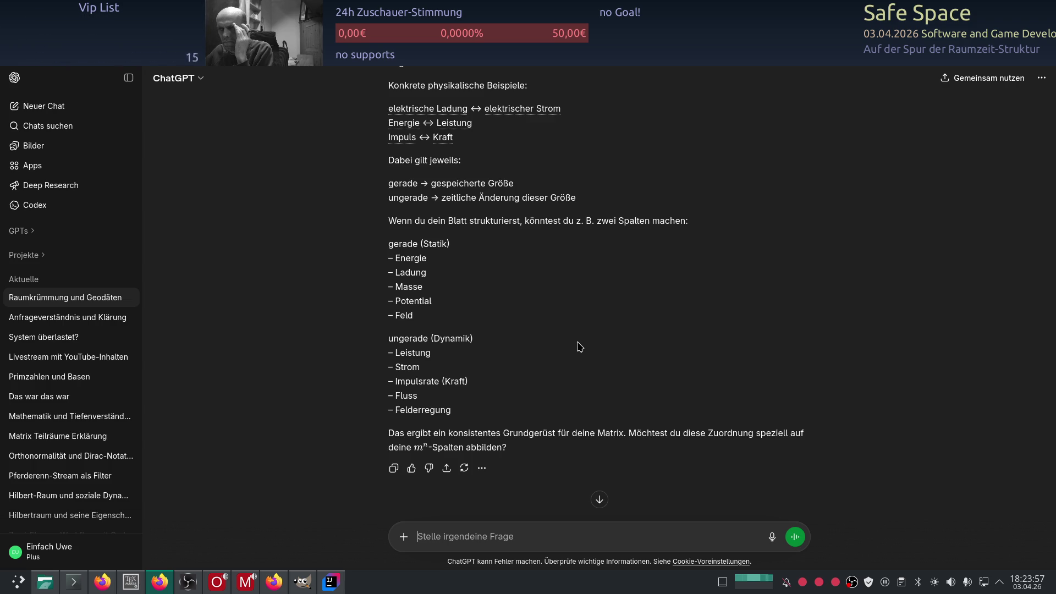
{"action": "scroll", "coordinate": [580, 347], "scroll_direction": "up", "scroll_amount": 2}
{"action": "scroll", "coordinate": [580, 347], "scroll_direction": "down", "scroll_amount": 3}
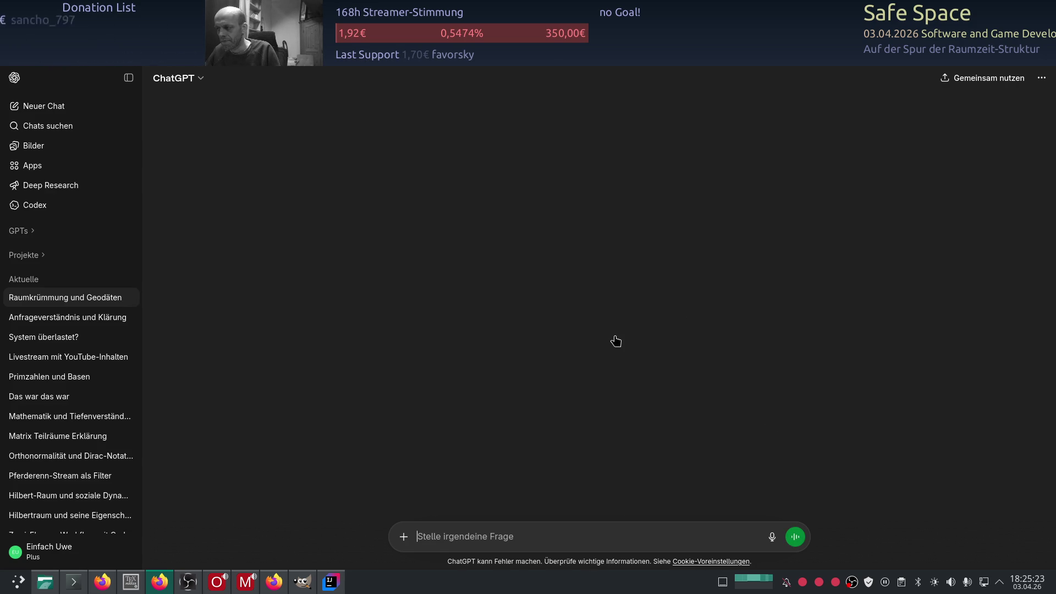
- Scroll up through ChatGPT's list of dual pairs, from Gerade ↔ Ungerade to Erhaltung ↔ Austausch
{"action": "scroll", "coordinate": [602, 342], "scroll_direction": "up", "scroll_amount": 2}
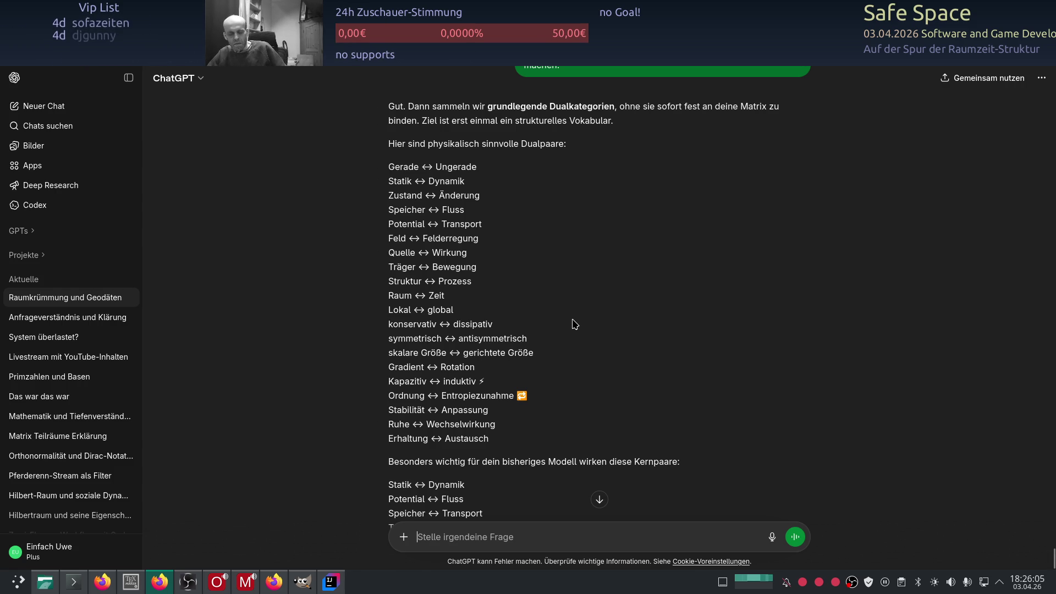
- Read the reply on dual pairs like Statik ↔ Dynamik down to its core pairs and next step
{"action": "scroll", "coordinate": [583, 329], "scroll_direction": "down", "scroll_amount": 2}
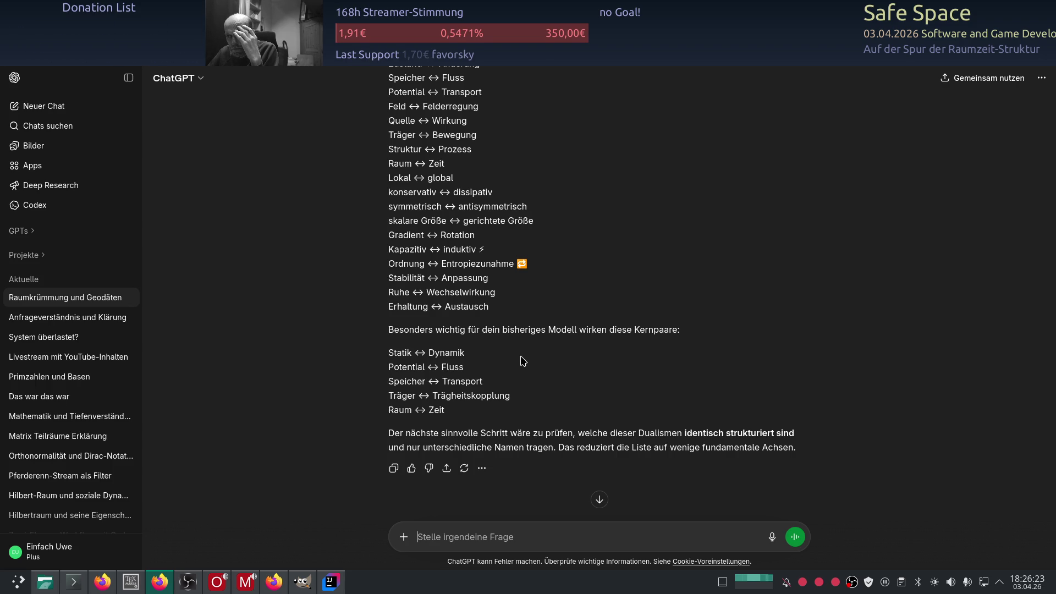
{"action": "scroll", "coordinate": [523, 360], "scroll_direction": "up", "scroll_amount": 3}
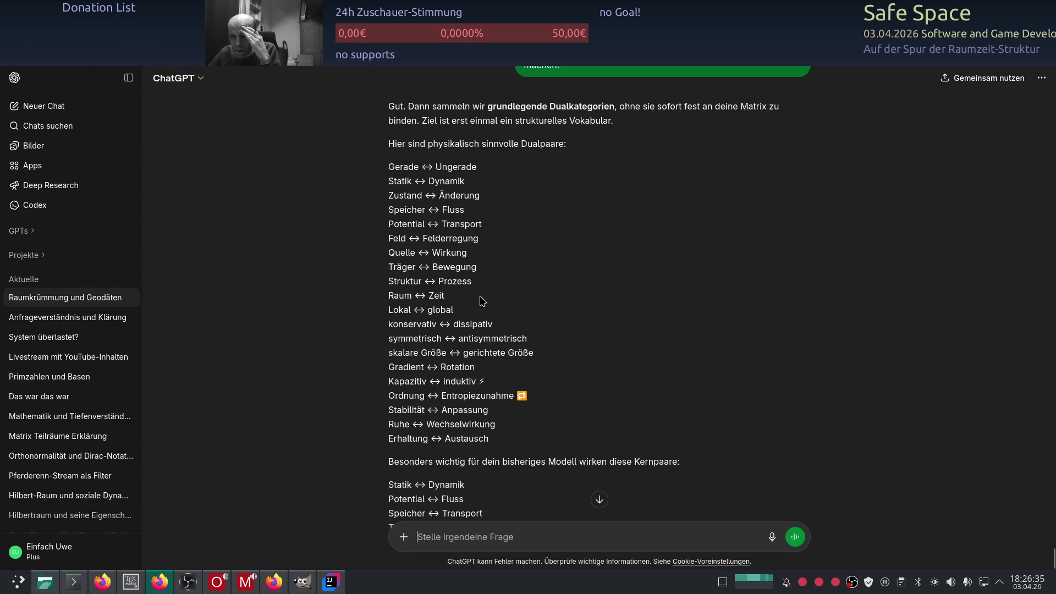
- Read the reply sorting Achsendualismen into Ableitung, Inversion, Speicher-Transport and Symmetrie
{"action": "scroll", "coordinate": [598, 305], "scroll_direction": "up", "scroll_amount": 2}
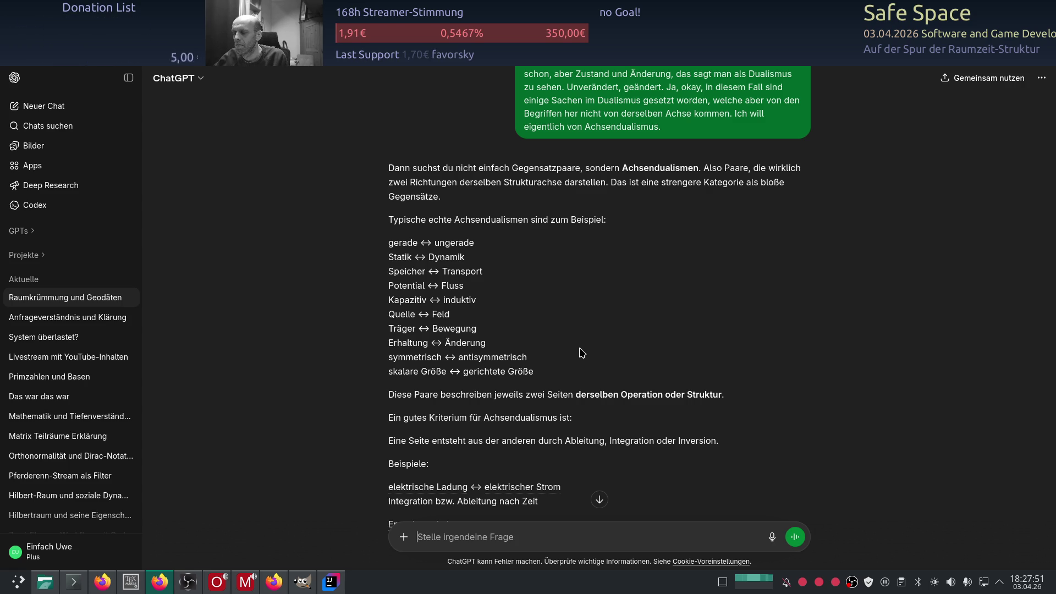
{"action": "scroll", "coordinate": [582, 353], "scroll_direction": "down", "scroll_amount": 3}
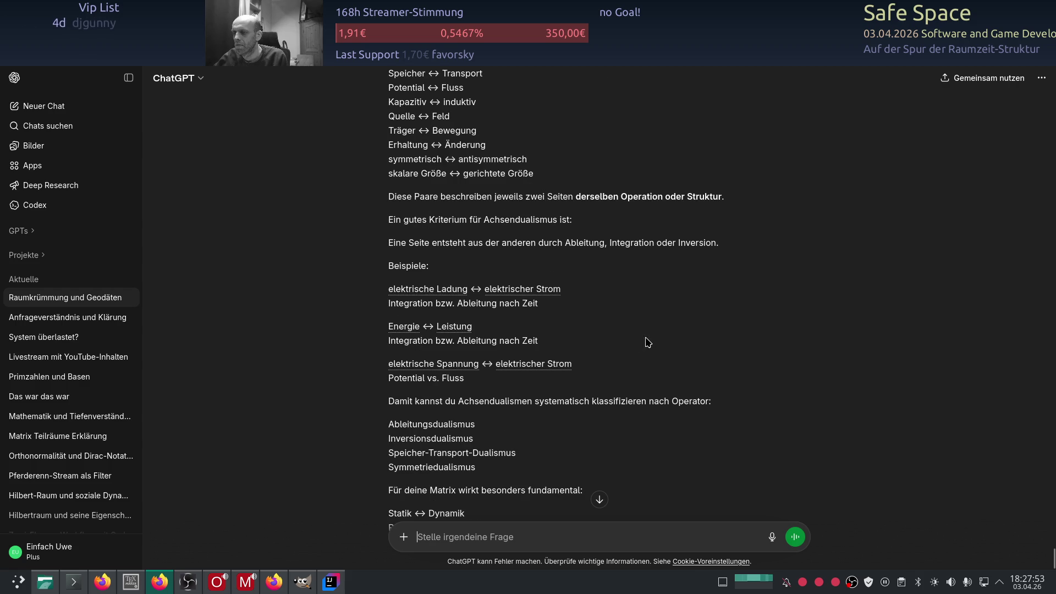
- Review the fundamental axes like Statik ↔ Dynamik and Potential ↔ Fluss, then reload the page with F5
{"action": "scroll", "coordinate": [648, 341], "scroll_direction": "down", "scroll_amount": 1}
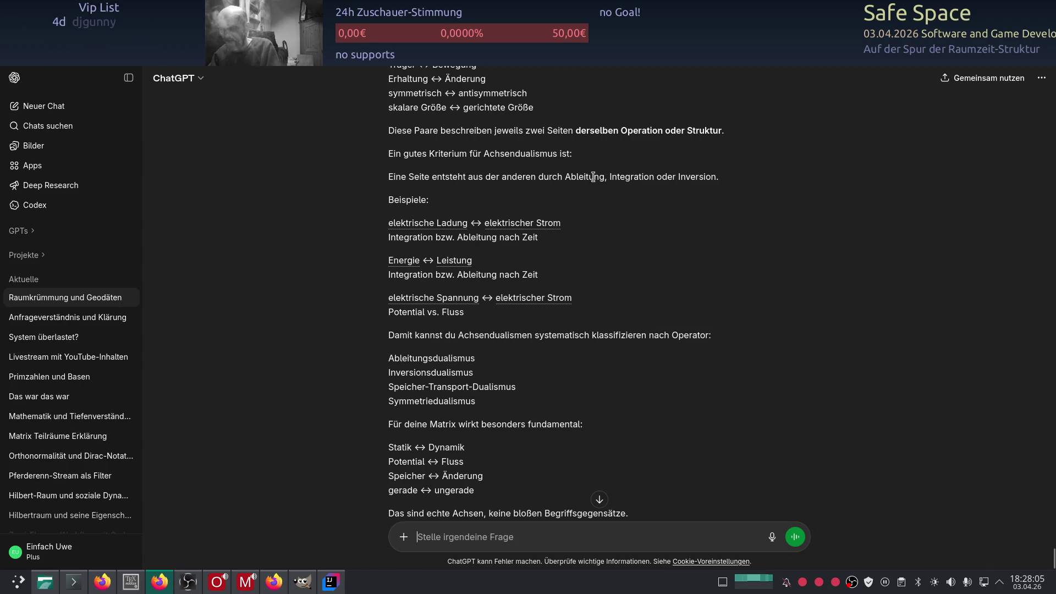
{"action": "scroll", "coordinate": [600, 319], "scroll_direction": "down", "scroll_amount": 2}
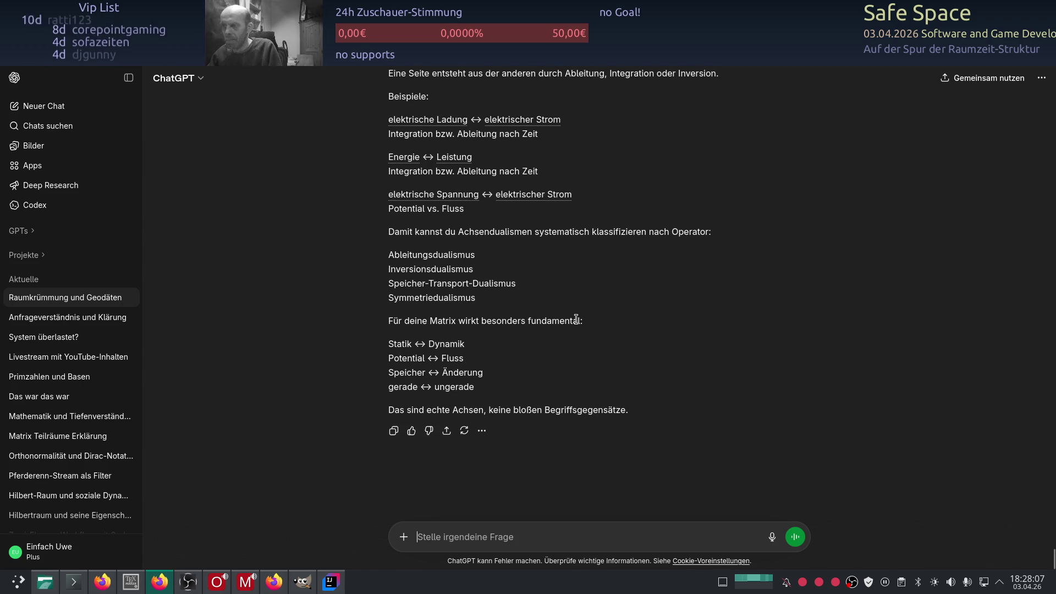
{"action": "scroll", "coordinate": [595, 308], "scroll_direction": "up", "scroll_amount": 1}
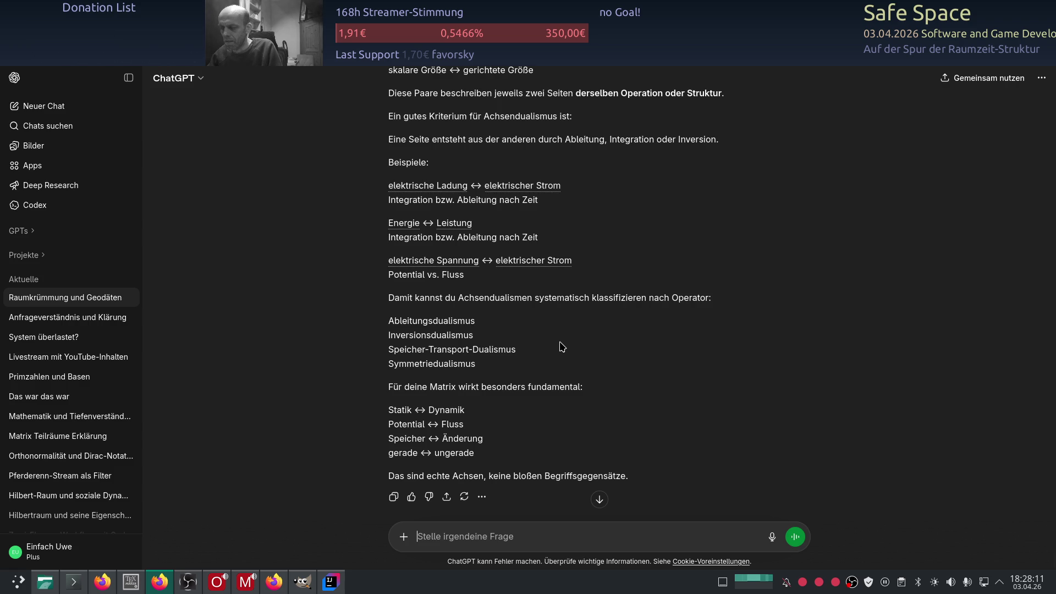
{"action": "scroll", "coordinate": [561, 347], "scroll_direction": "up", "scroll_amount": 2}
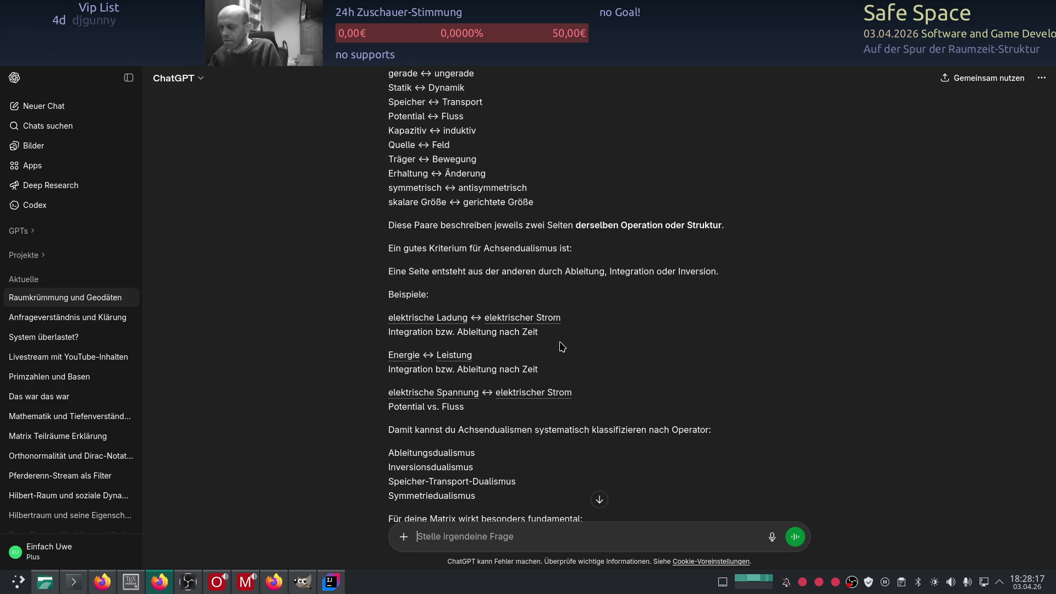
{"action": "scroll", "coordinate": [561, 347], "scroll_direction": "down", "scroll_amount": 3}
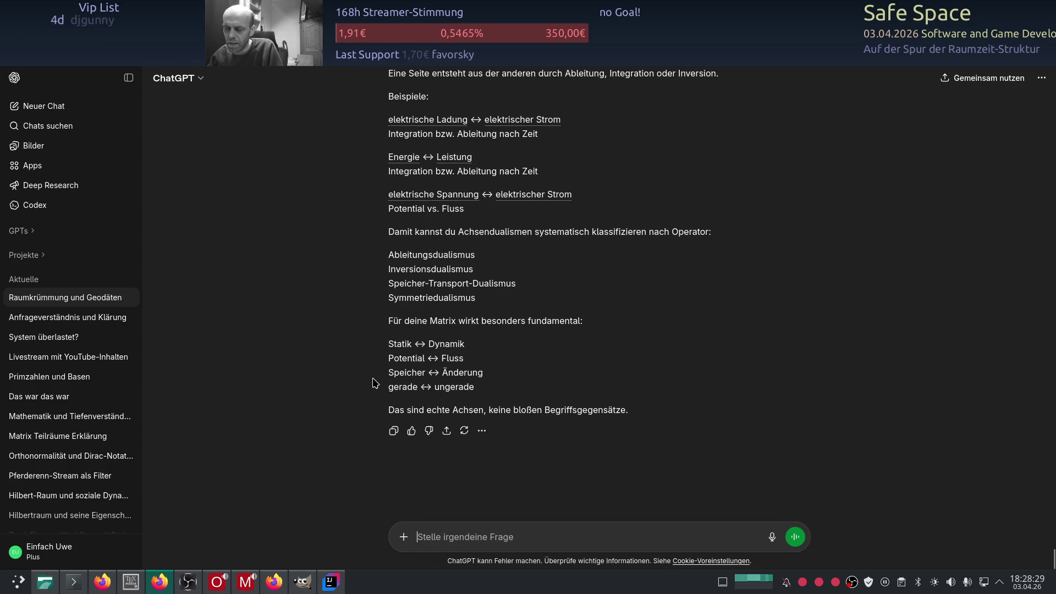
{"action": "scroll", "coordinate": [489, 396], "scroll_direction": "up", "scroll_amount": 6}
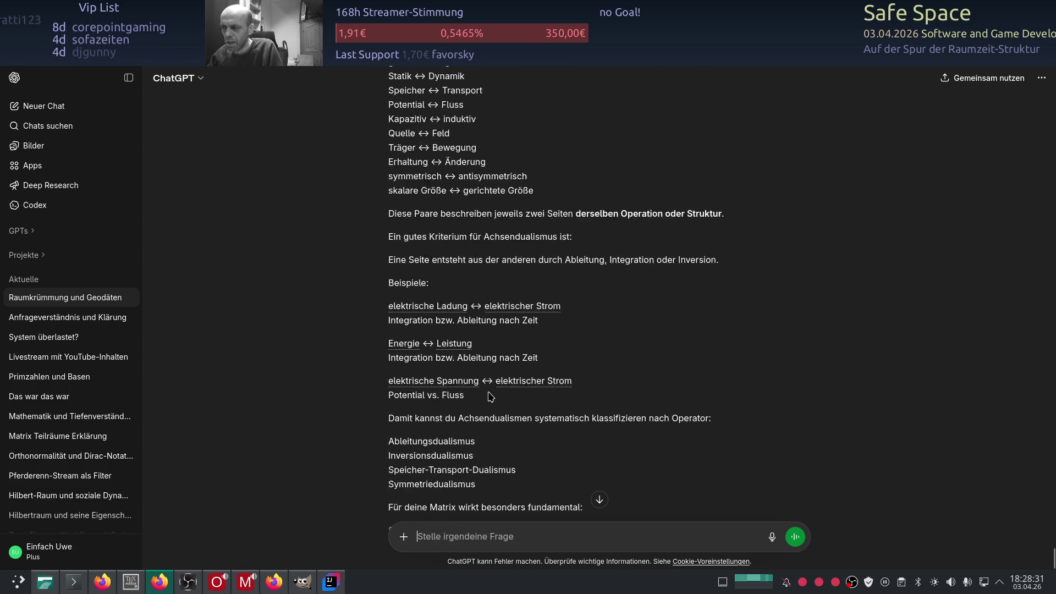
{"action": "scroll", "coordinate": [489, 396], "scroll_direction": "down", "scroll_amount": 5}
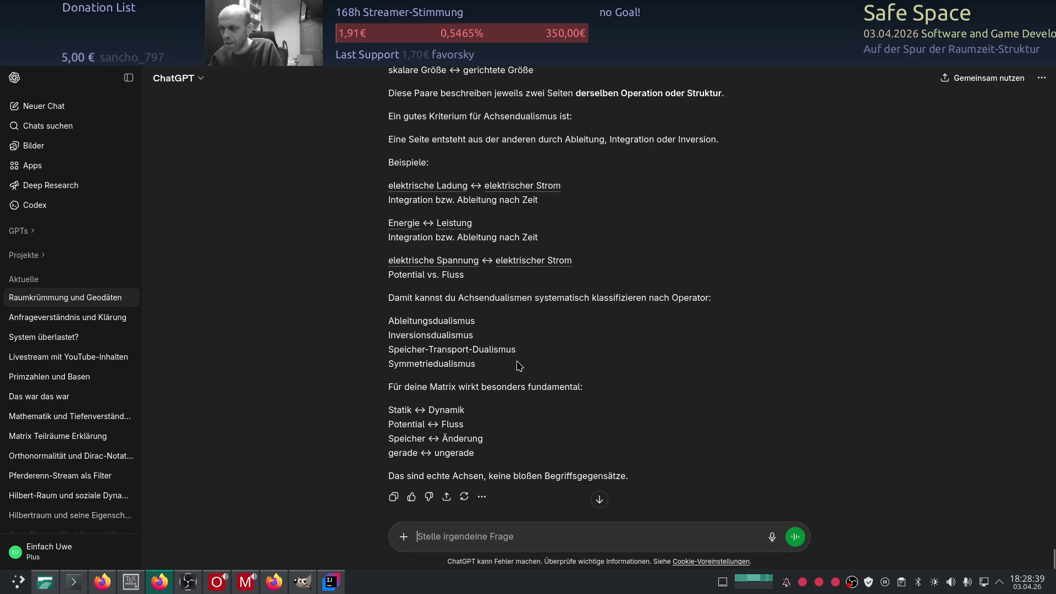
{"action": "scroll", "coordinate": [348, 329], "scroll_direction": "up", "scroll_amount": 10}
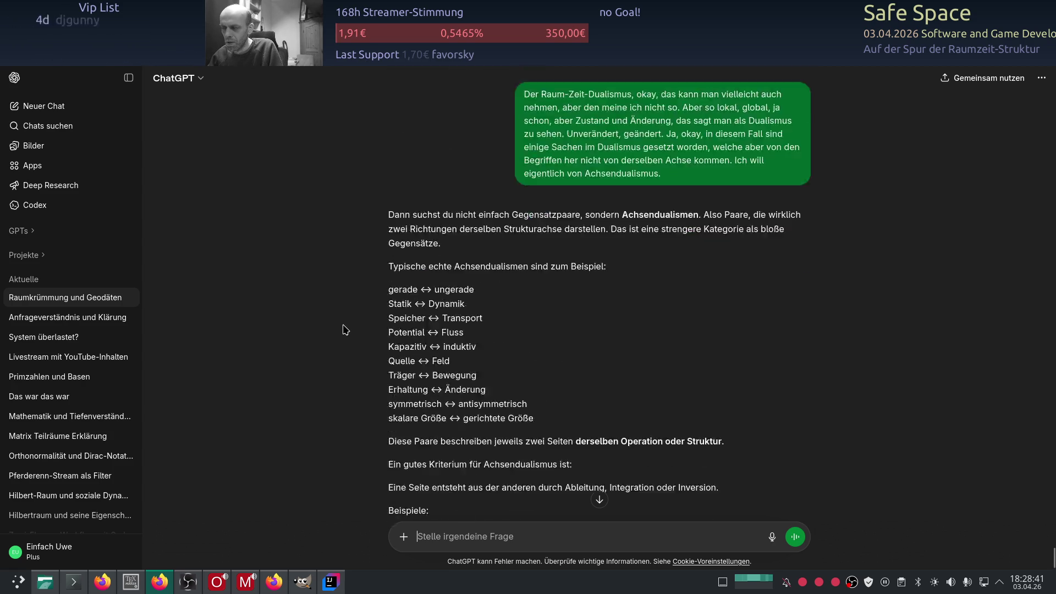
{"action": "scroll", "coordinate": [349, 329], "scroll_direction": "down", "scroll_amount": 11}
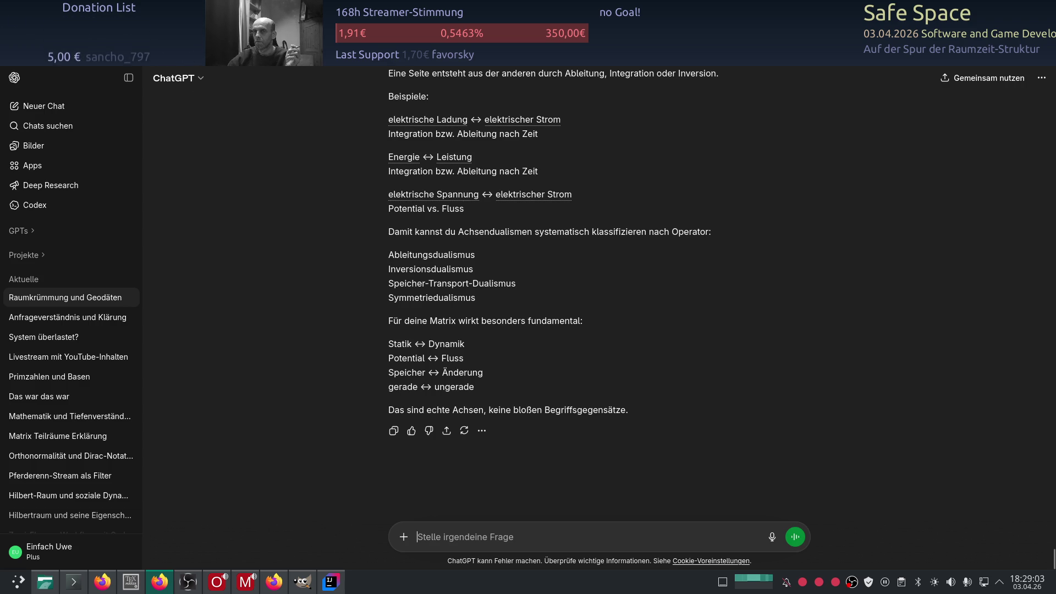
{"action": "key", "text": "F5"}
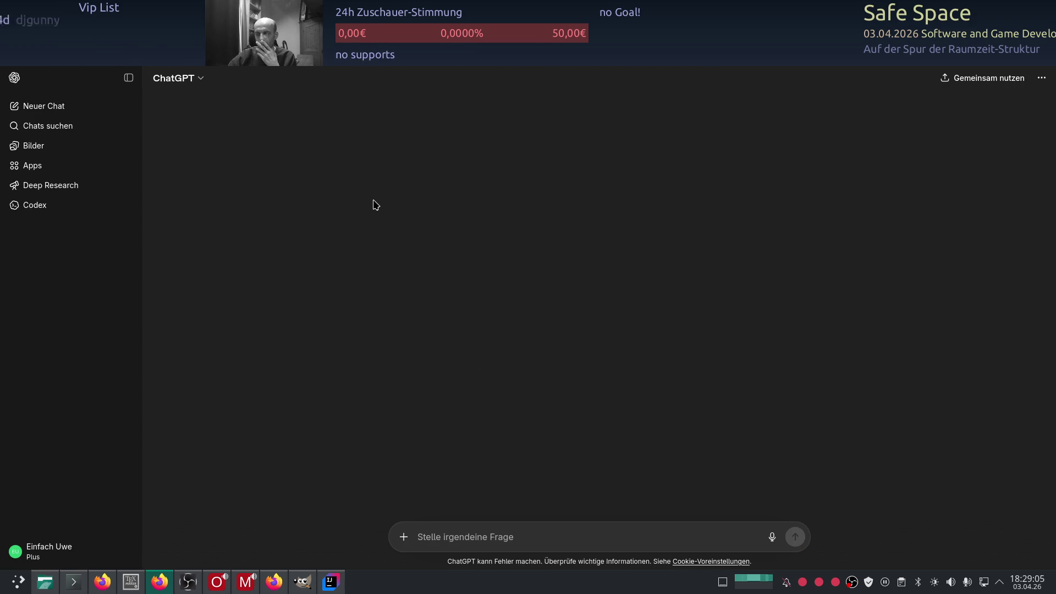
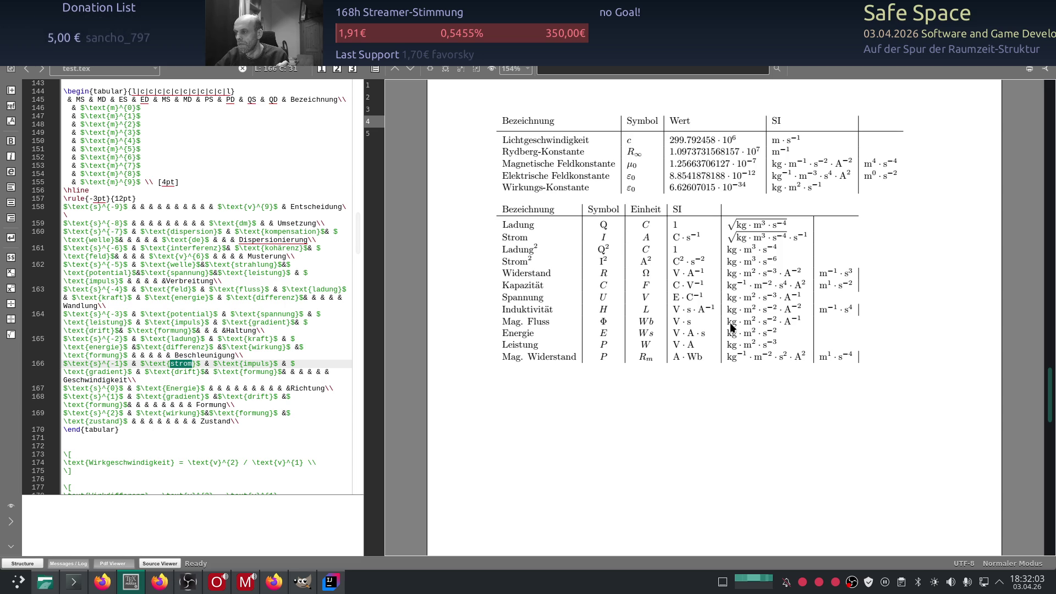
- Bring up the ChatGPT conversation in Firefox and reload the chat page
{"action": "left_click", "coordinate": [159, 581]}
{"action": "key", "text": "F5"}
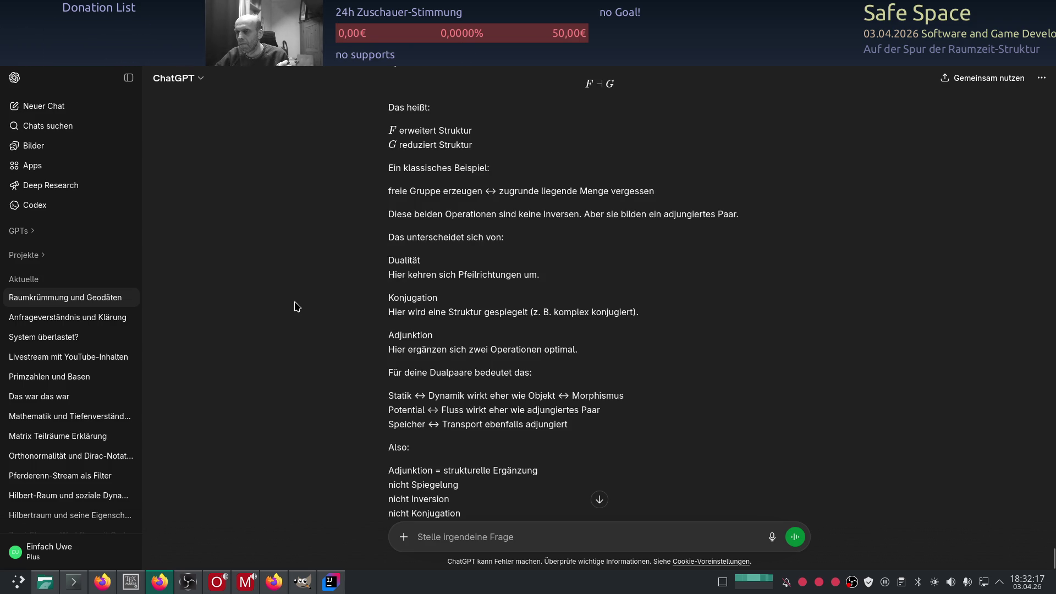
{"action": "scroll", "coordinate": [297, 306], "scroll_direction": "up", "scroll_amount": 2}
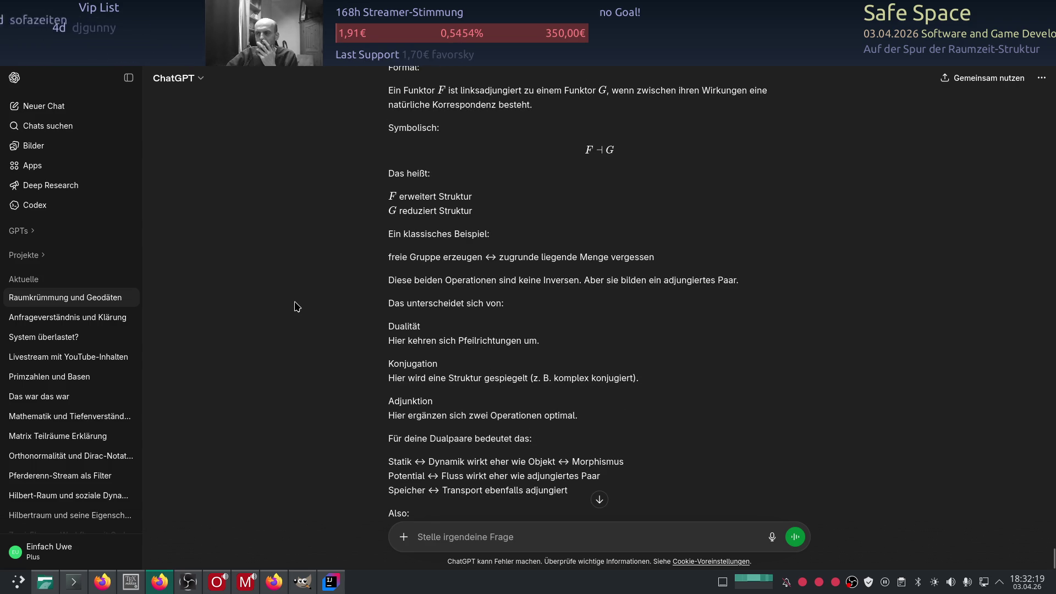
{"action": "scroll", "coordinate": [304, 291], "scroll_direction": "up", "scroll_amount": 5}
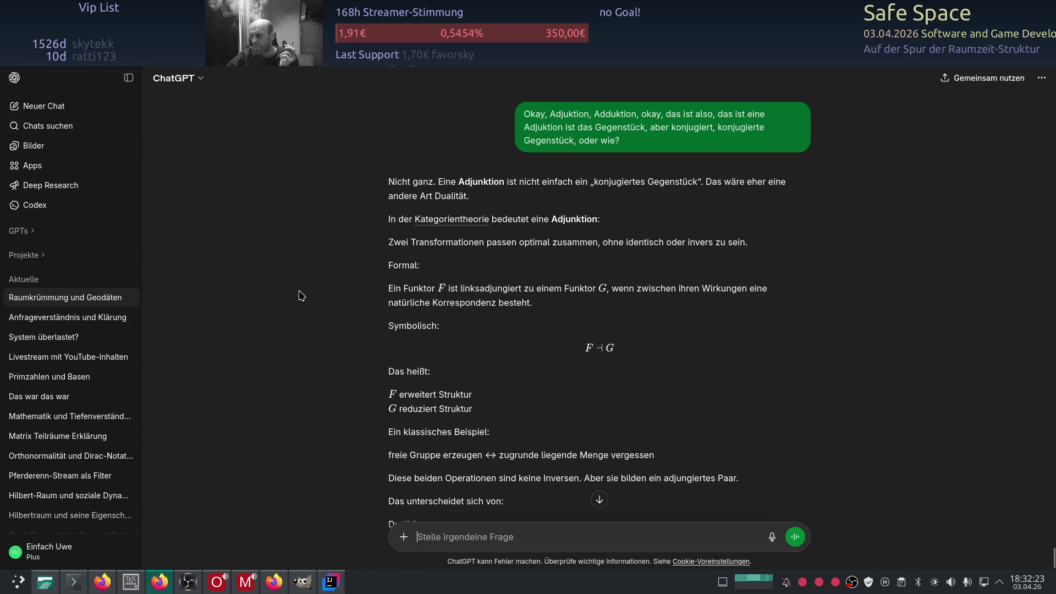
{"action": "scroll", "coordinate": [301, 295], "scroll_direction": "down", "scroll_amount": 5}
{"action": "scroll", "coordinate": [301, 296], "scroll_direction": "down", "scroll_amount": 4}
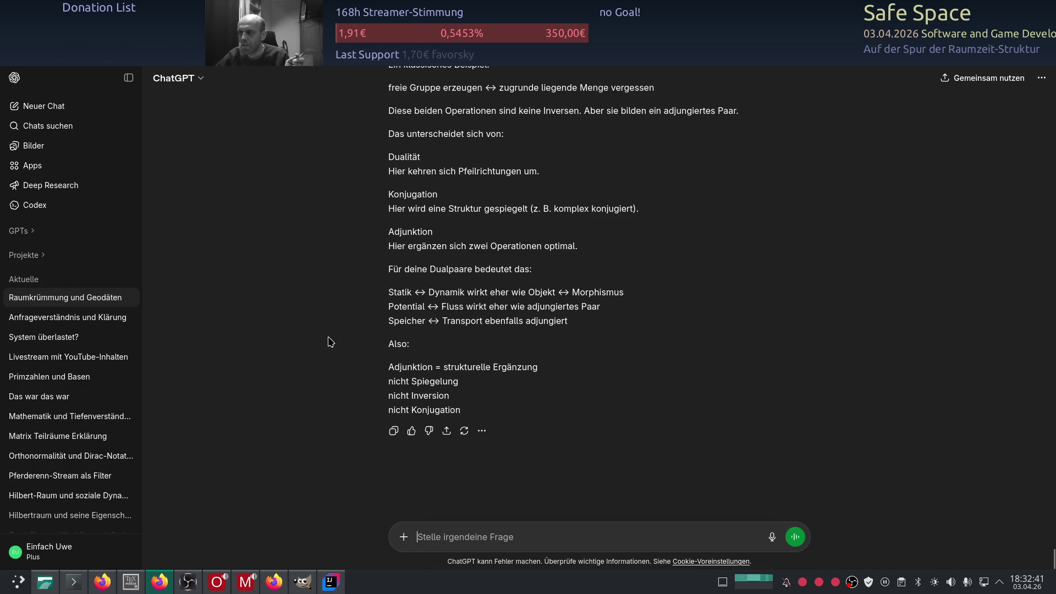
{"action": "scroll", "coordinate": [322, 344], "scroll_direction": "up", "scroll_amount": 2}
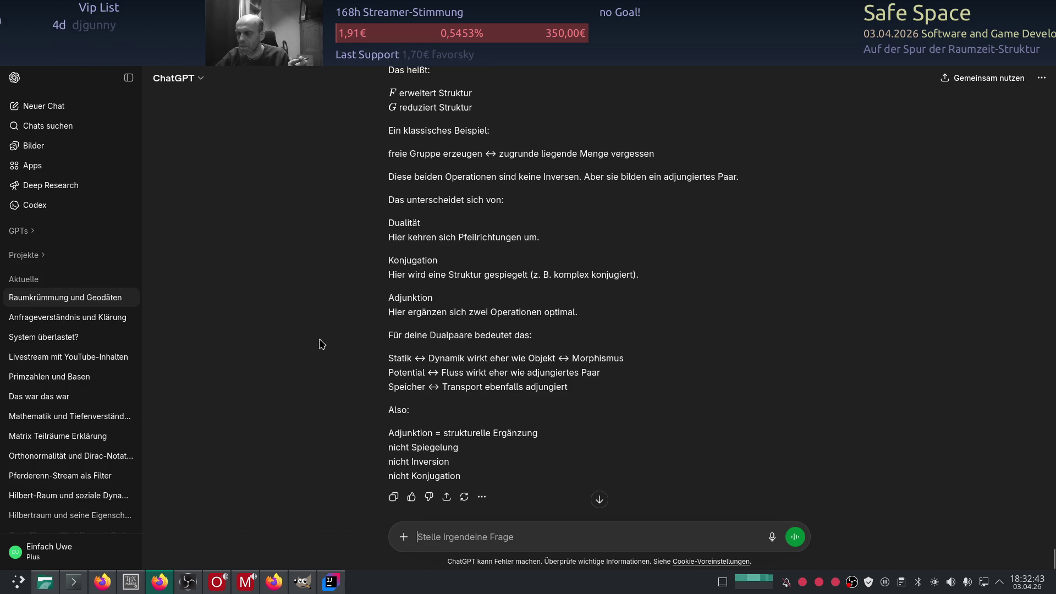
{"action": "scroll", "coordinate": [322, 344], "scroll_direction": "up", "scroll_amount": 3}
{"action": "scroll", "coordinate": [322, 343], "scroll_direction": "up", "scroll_amount": 3}
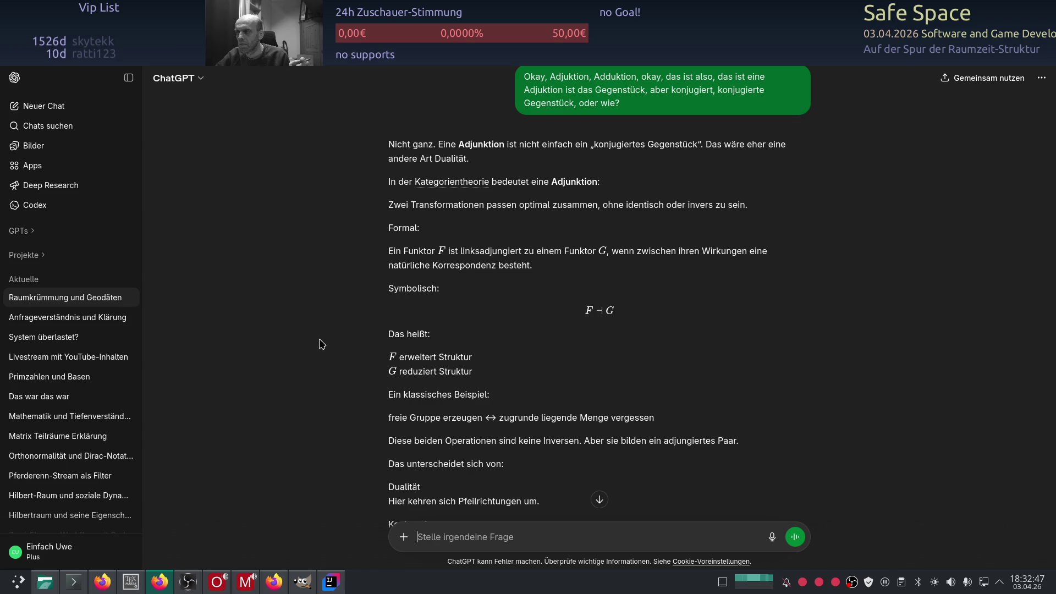
{"action": "scroll", "coordinate": [322, 343], "scroll_direction": "up", "scroll_amount": 3}
{"action": "scroll", "coordinate": [322, 344], "scroll_direction": "up", "scroll_amount": 7}
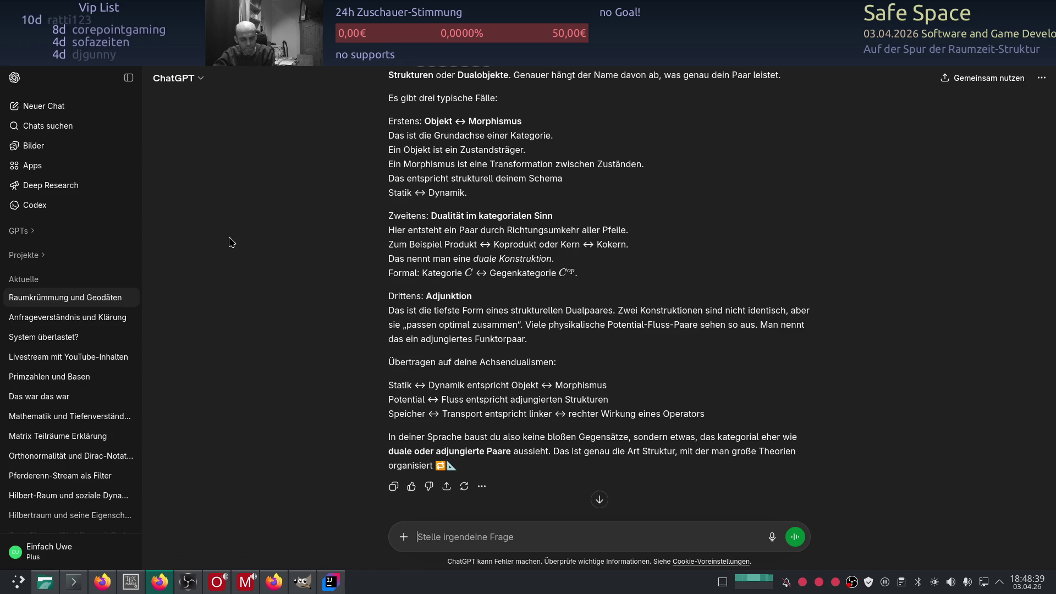
- Reload the ChatGPT page to show the answer on Energie→Leistung, Ladung→Strom and Impuls→Kraft
{"action": "key", "text": "F5"}
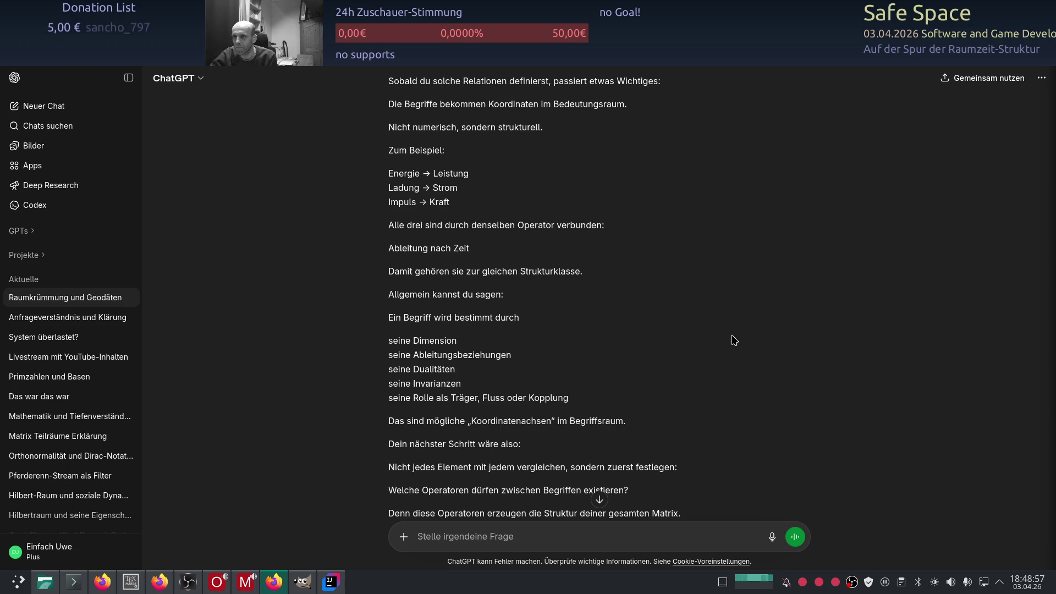
- Review ChatGPT's answer proposing Ableitung, Dualität, Skalierung and Kopplung as axes, then switch windows
{"action": "scroll", "coordinate": [718, 323], "scroll_direction": "up", "scroll_amount": 2}
{"action": "scroll", "coordinate": [719, 322], "scroll_direction": "down", "scroll_amount": 4}
{"action": "scroll", "coordinate": [698, 316], "scroll_direction": "up", "scroll_amount": 6}
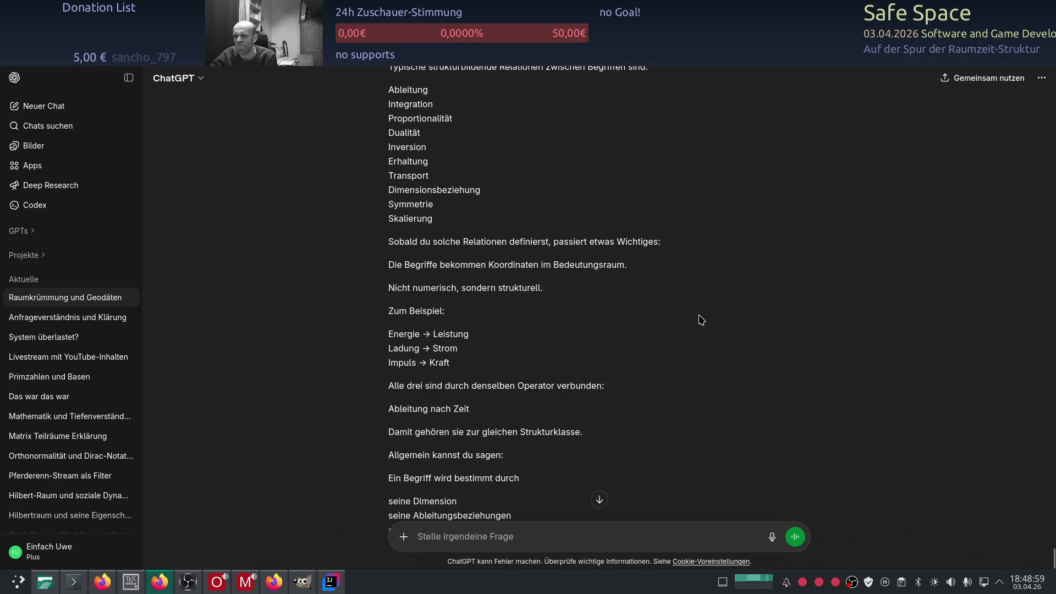
{"action": "scroll", "coordinate": [705, 319], "scroll_direction": "up", "scroll_amount": 3}
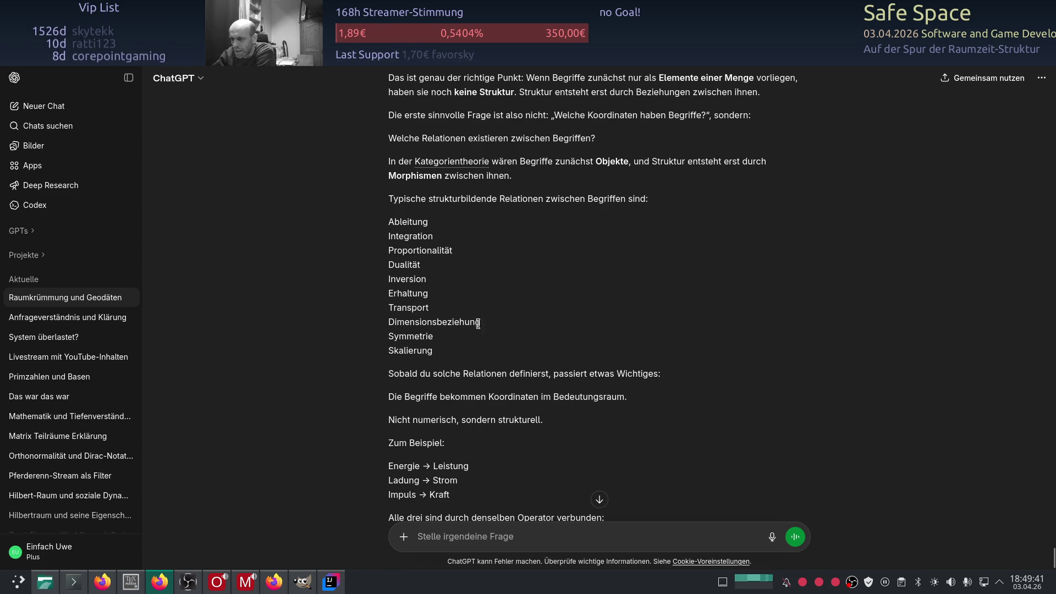
{"action": "scroll", "coordinate": [478, 322], "scroll_direction": "up", "scroll_amount": 1}
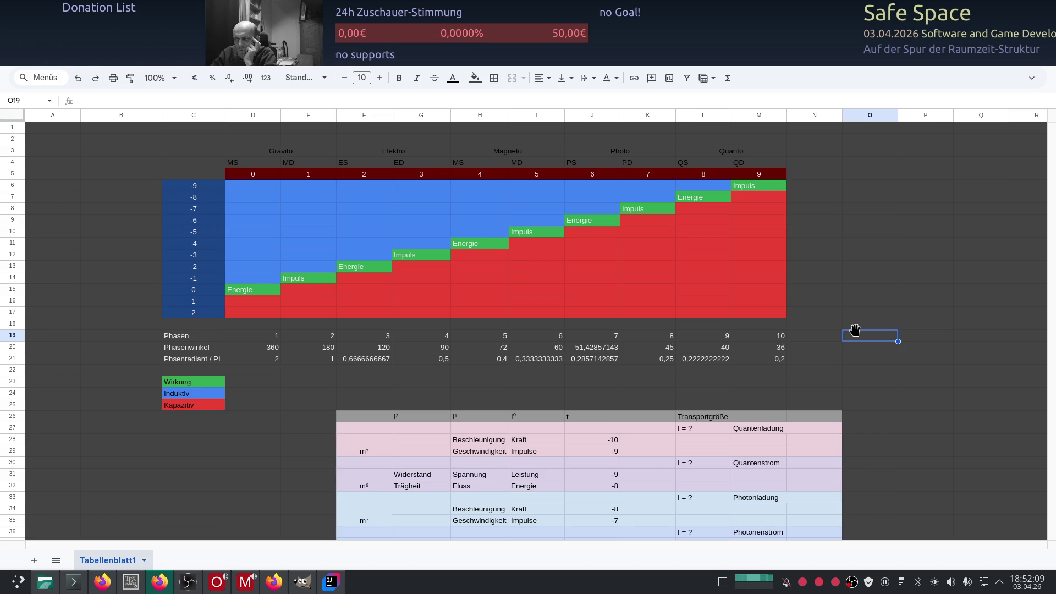
{"action": "key", "text": "alt+Tab"}
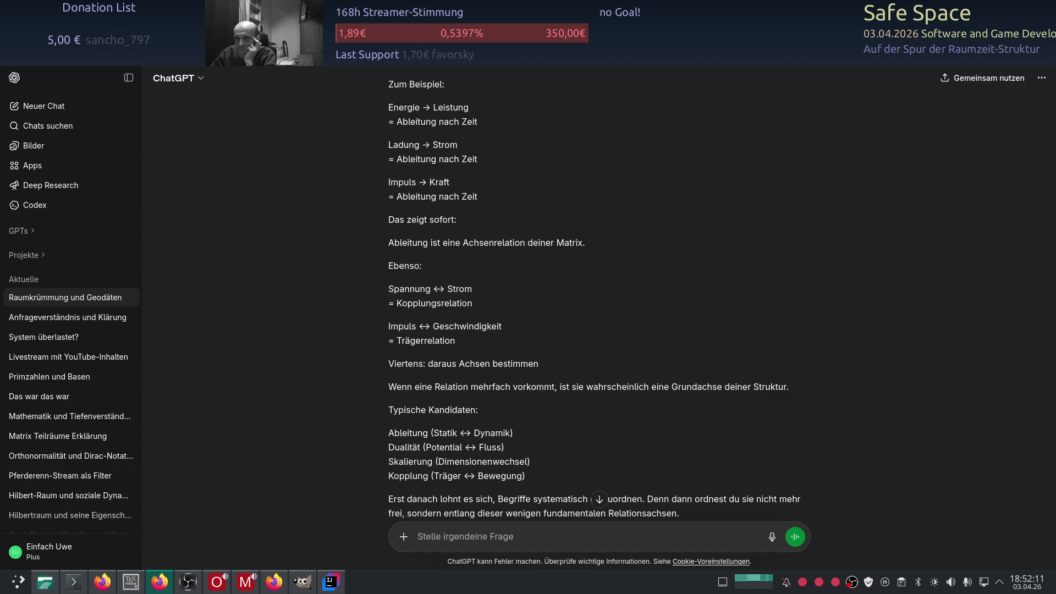
{"action": "key", "text": "F5"}
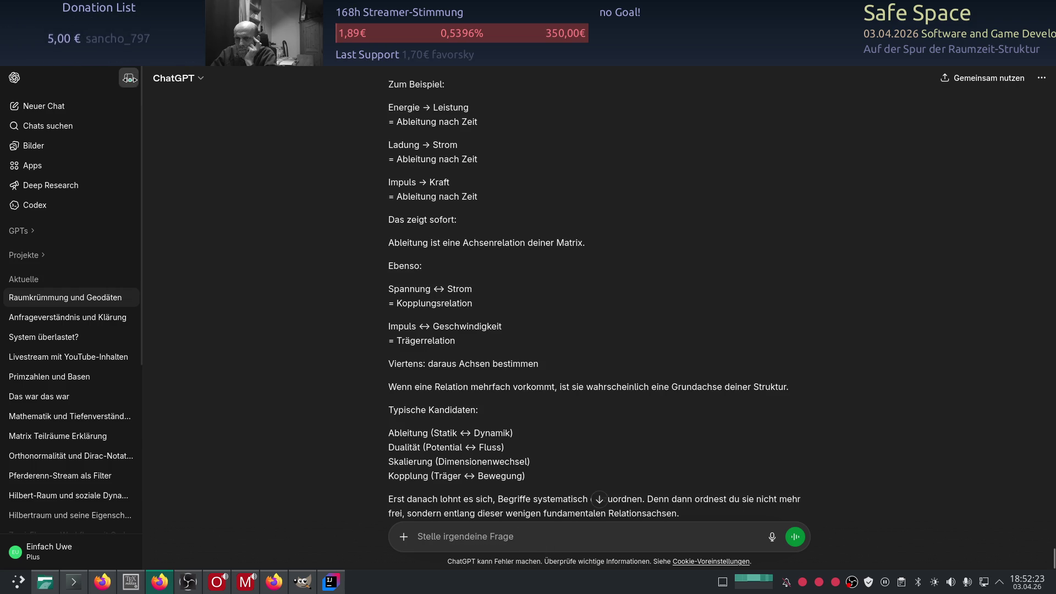
{"action": "scroll", "coordinate": [325, 450], "scroll_direction": "up", "scroll_amount": 3}
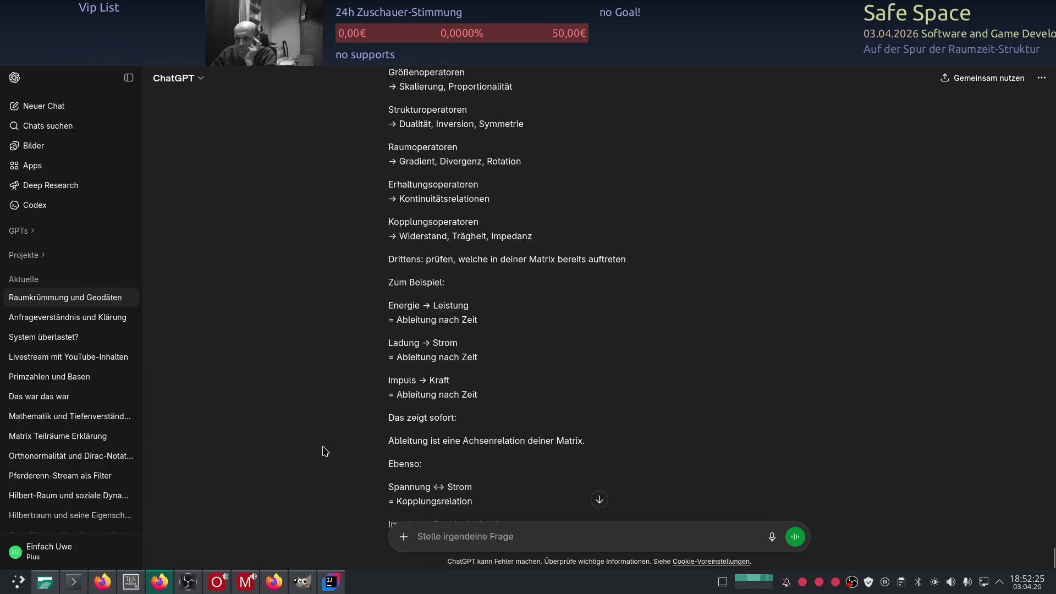
{"action": "scroll", "coordinate": [326, 451], "scroll_direction": "down", "scroll_amount": 4}
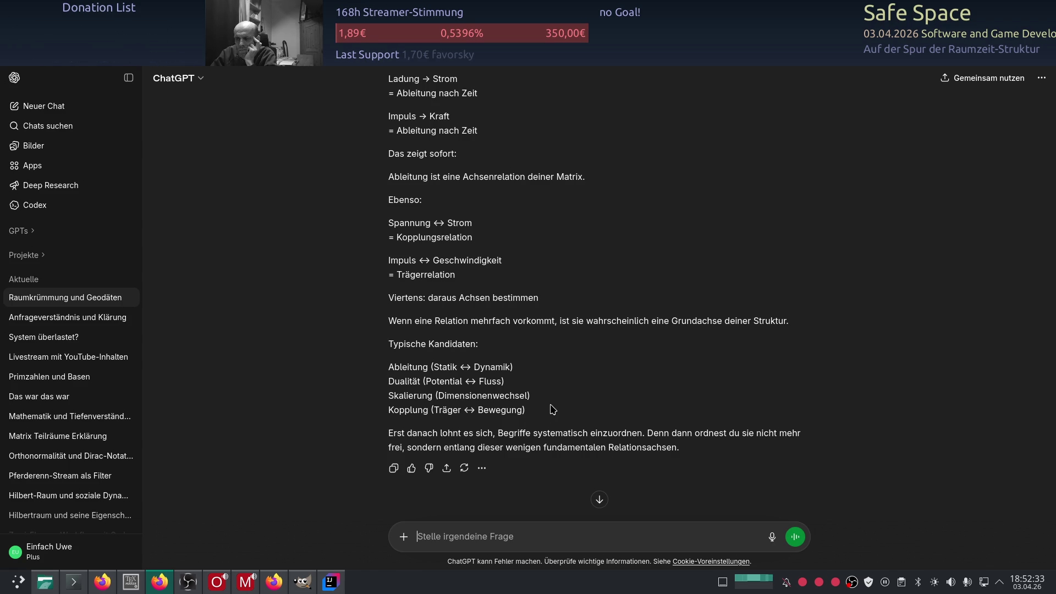
{"action": "scroll", "coordinate": [553, 410], "scroll_direction": "up", "scroll_amount": 5}
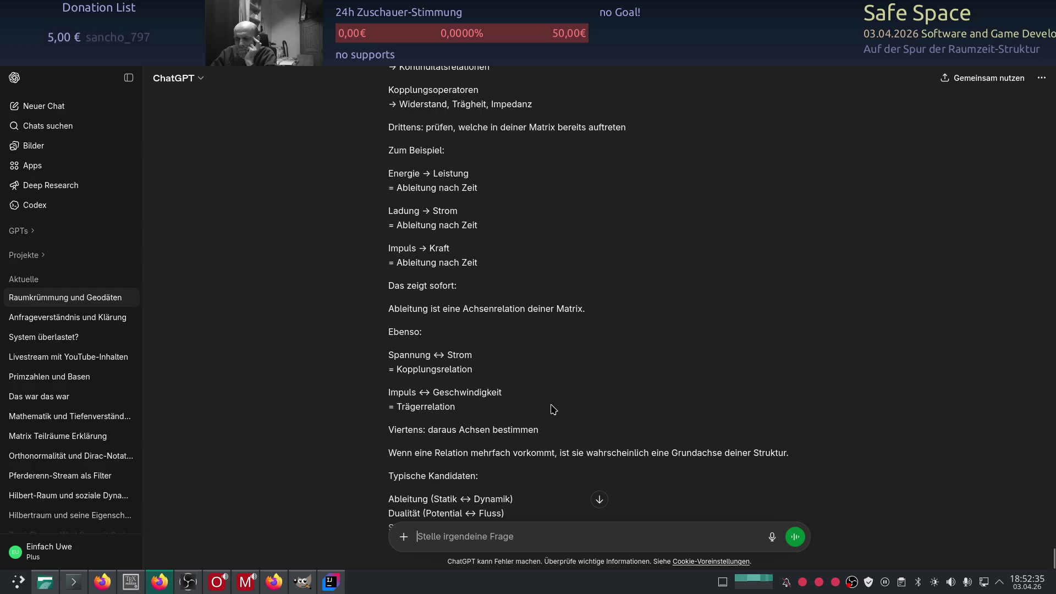
{"action": "scroll", "coordinate": [553, 409], "scroll_direction": "up", "scroll_amount": 1}
{"action": "scroll", "coordinate": [553, 410], "scroll_direction": "up", "scroll_amount": 1}
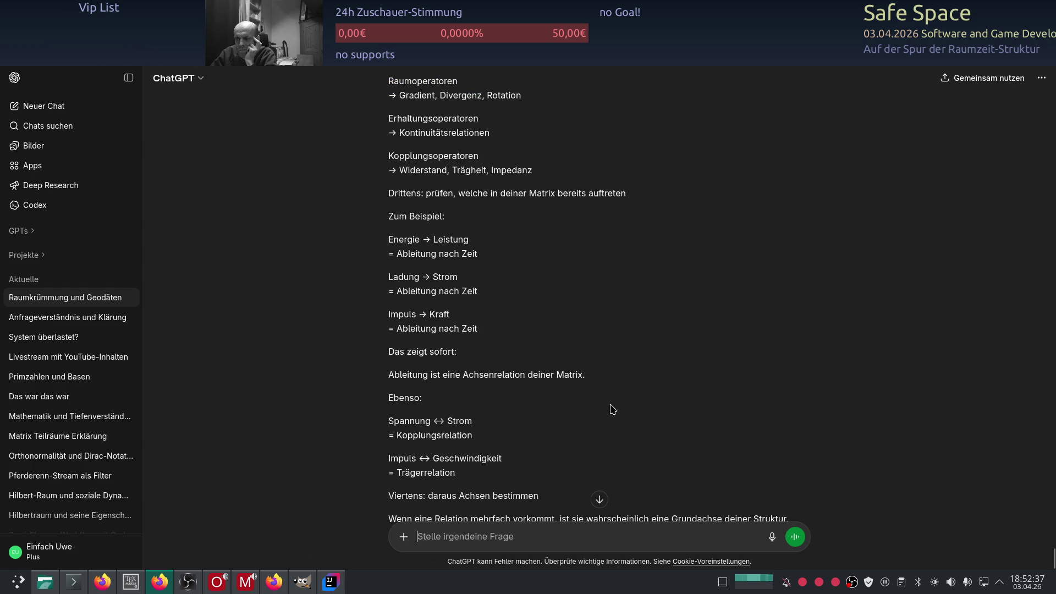
{"action": "scroll", "coordinate": [612, 410], "scroll_direction": "up", "scroll_amount": 2}
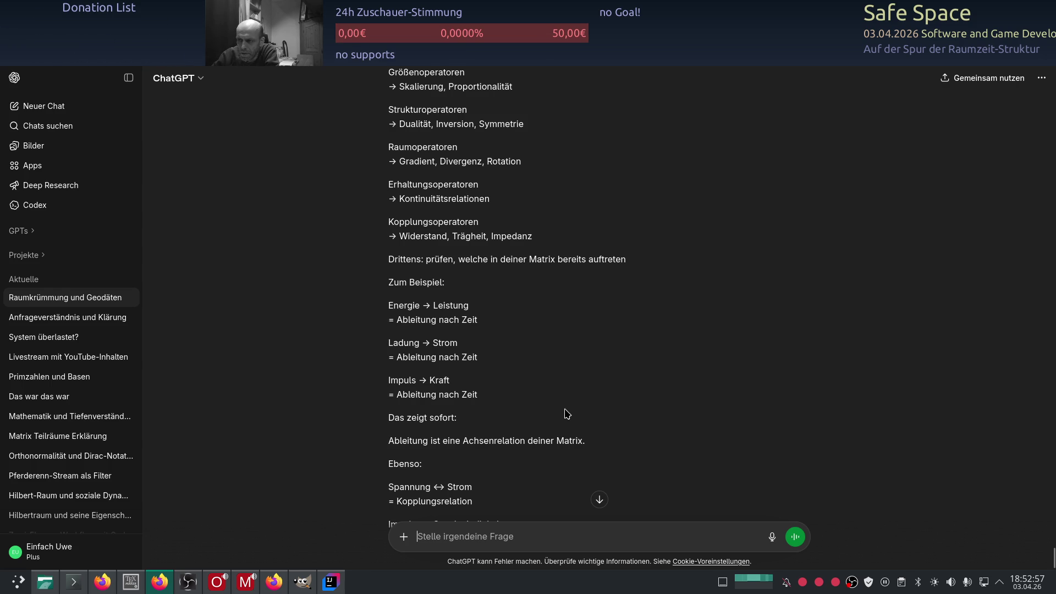
{"action": "scroll", "coordinate": [567, 414], "scroll_direction": "up", "scroll_amount": 5}
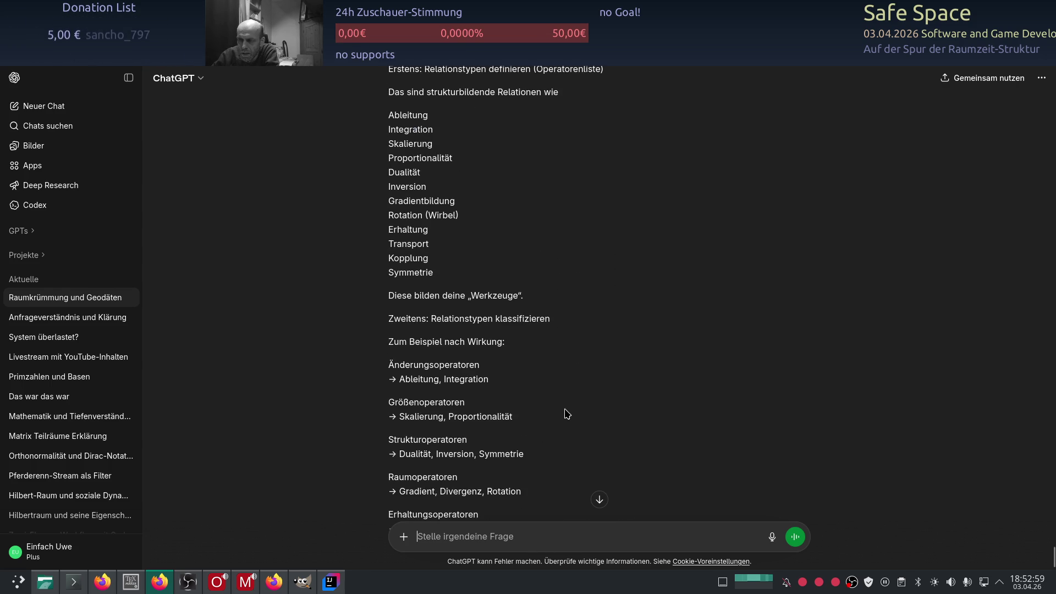
{"action": "scroll", "coordinate": [567, 414], "scroll_direction": "up", "scroll_amount": 4}
{"action": "scroll", "coordinate": [566, 418], "scroll_direction": "down", "scroll_amount": 3}
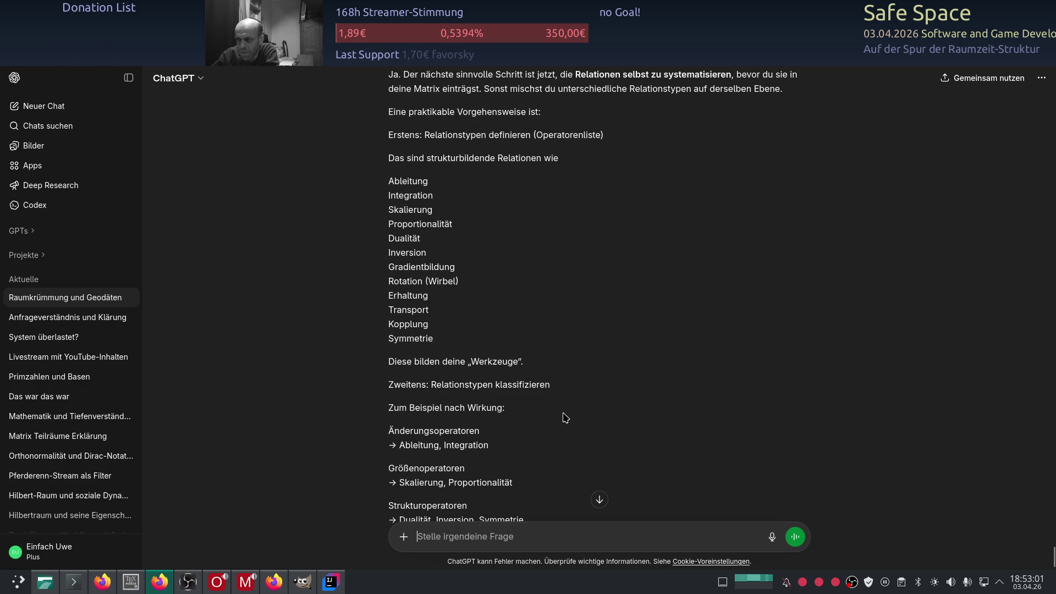
{"action": "scroll", "coordinate": [565, 418], "scroll_direction": "down", "scroll_amount": 5}
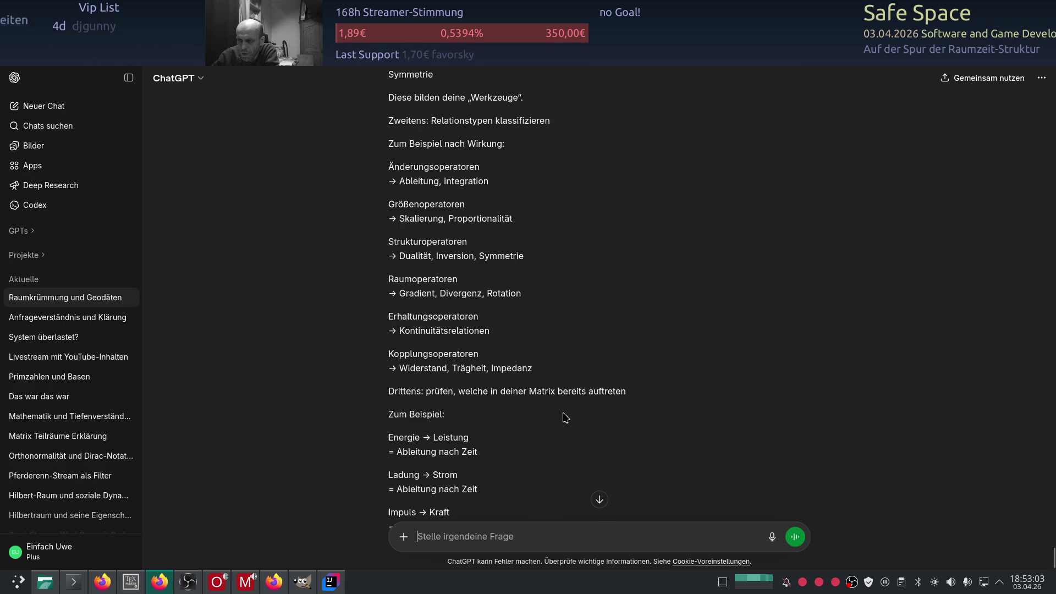
{"action": "scroll", "coordinate": [565, 418], "scroll_direction": "down", "scroll_amount": 4}
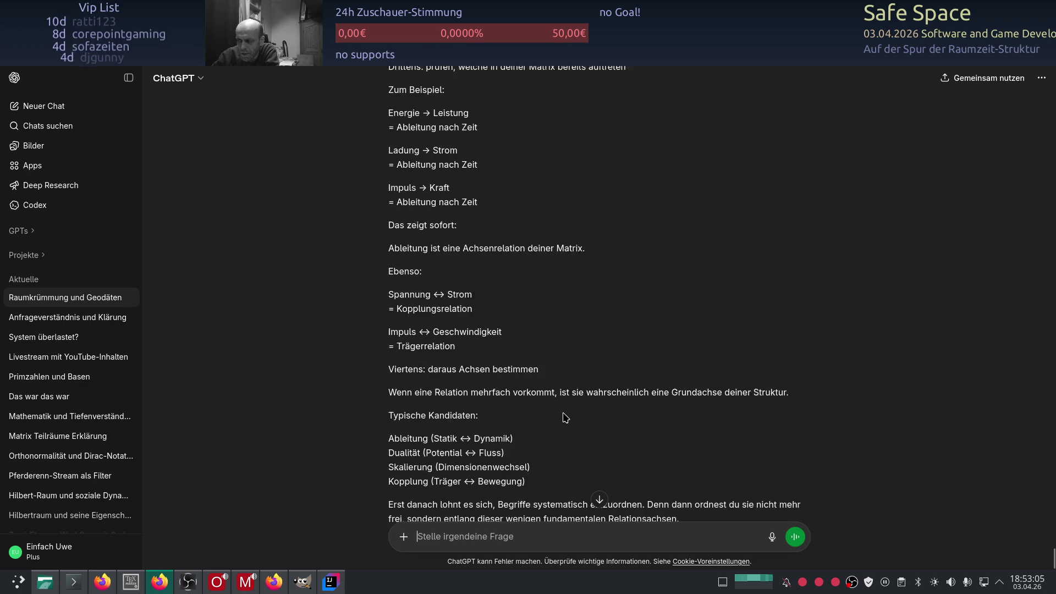
{"action": "scroll", "coordinate": [565, 417], "scroll_direction": "down", "scroll_amount": 1}
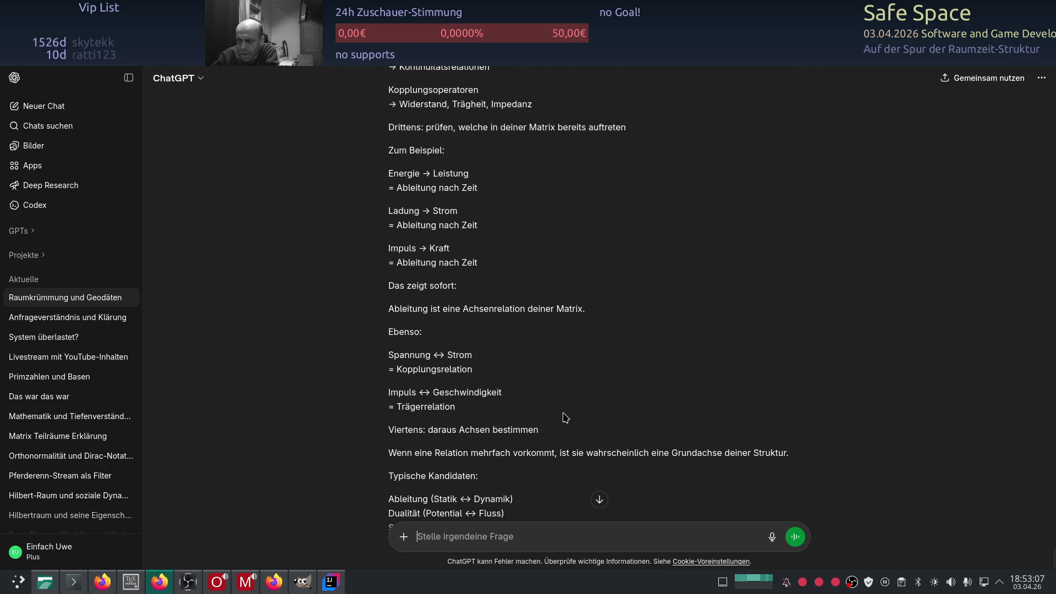
{"action": "scroll", "coordinate": [565, 418], "scroll_direction": "down", "scroll_amount": 3}
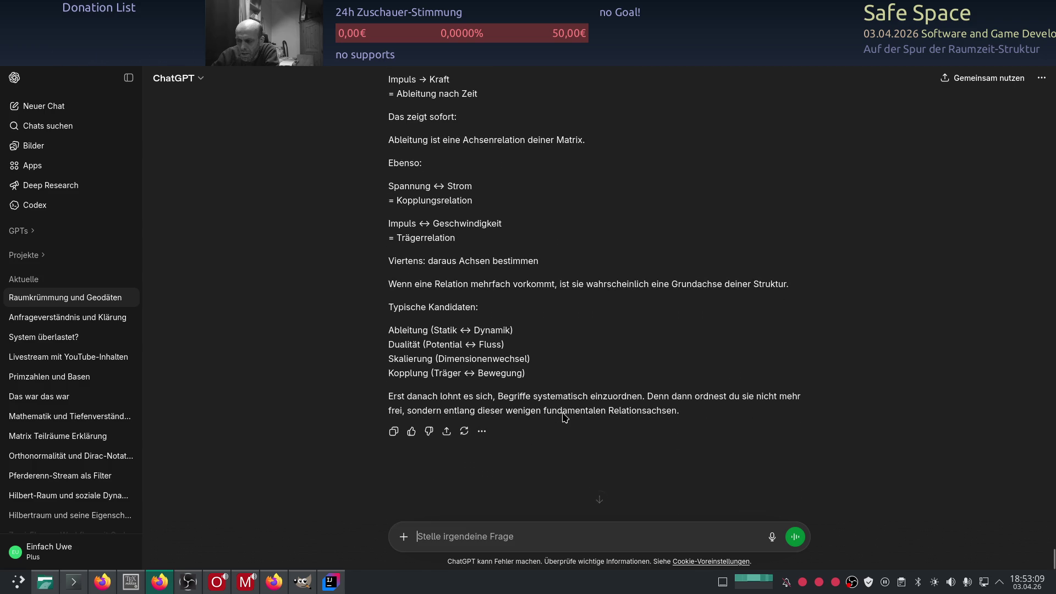
{"action": "scroll", "coordinate": [564, 415], "scroll_direction": "up", "scroll_amount": 1}
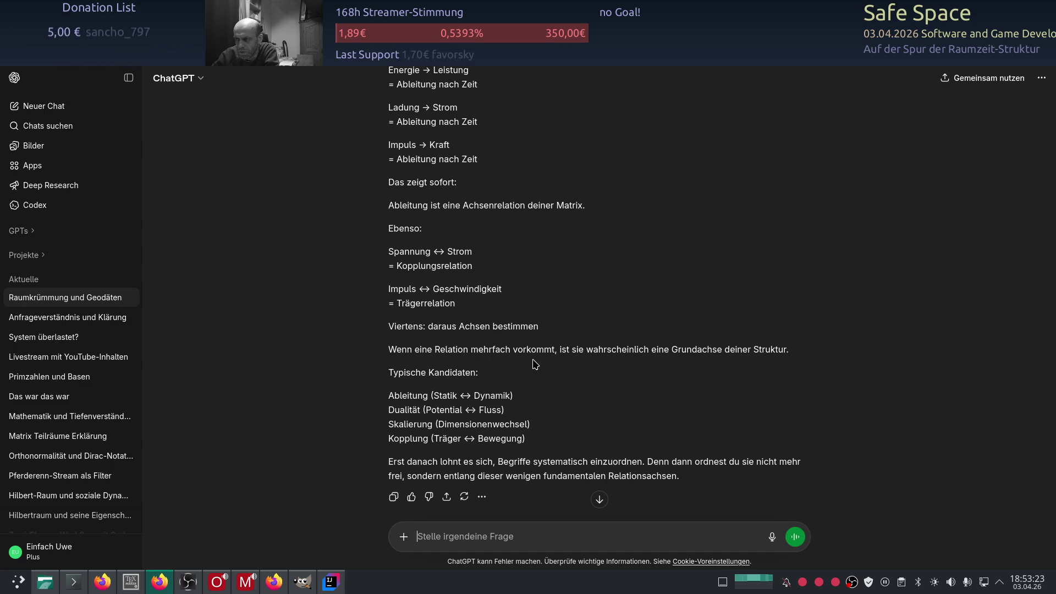
{"action": "scroll", "coordinate": [535, 364], "scroll_direction": "down", "scroll_amount": 2}
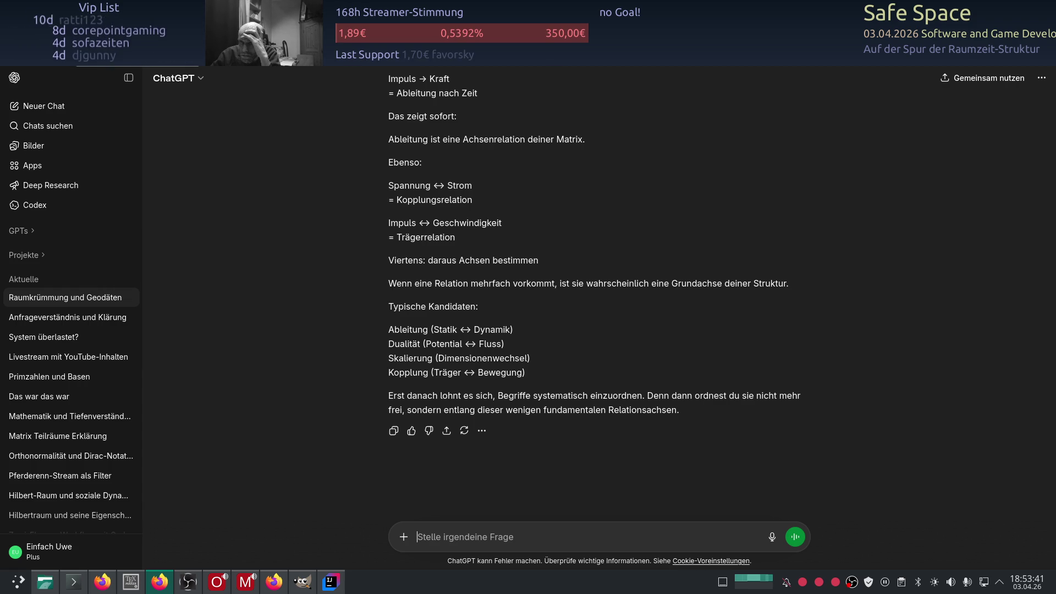
{"action": "key", "text": "F5"}
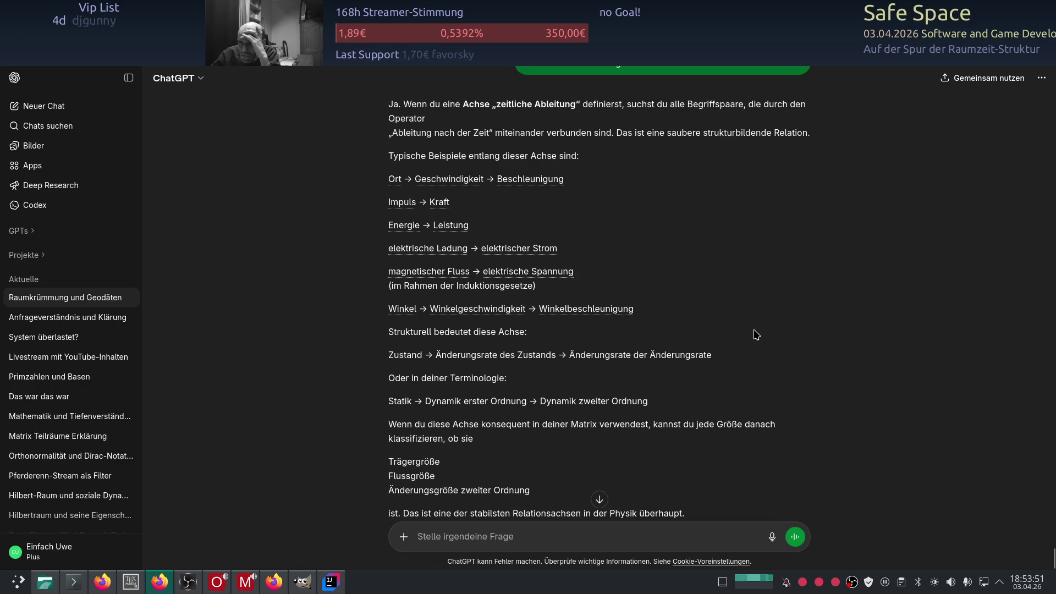
- Read ChatGPT's quantity pairs along the zeitliche Ableitung axis, then switch to the spreadsheet matrix
{"action": "scroll", "coordinate": [756, 334], "scroll_direction": "down", "scroll_amount": 4}
{"action": "scroll", "coordinate": [756, 335], "scroll_direction": "up", "scroll_amount": 4}
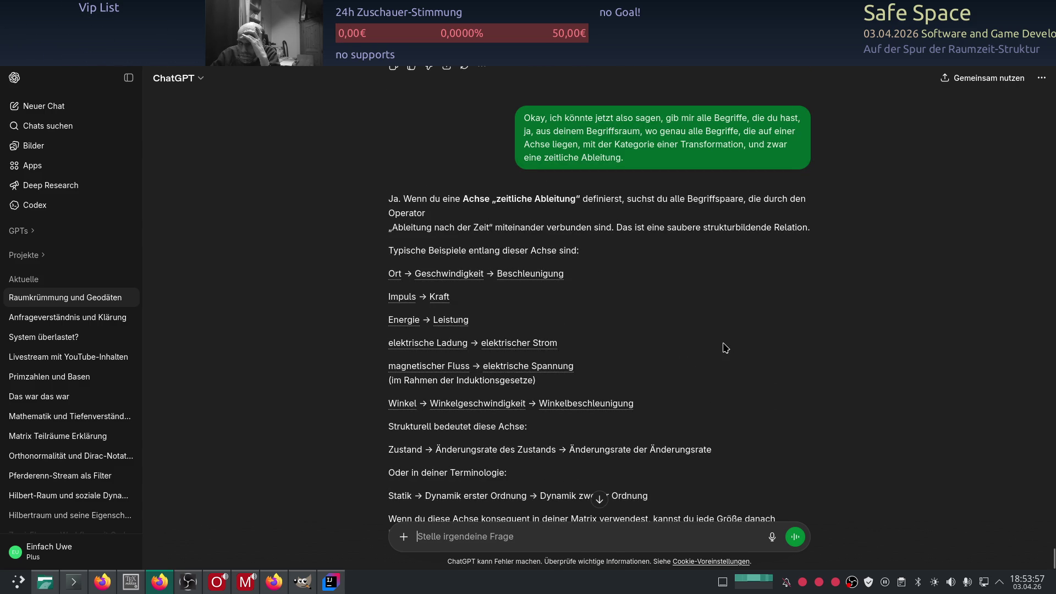
{"action": "scroll", "coordinate": [725, 348], "scroll_direction": "down", "scroll_amount": 4}
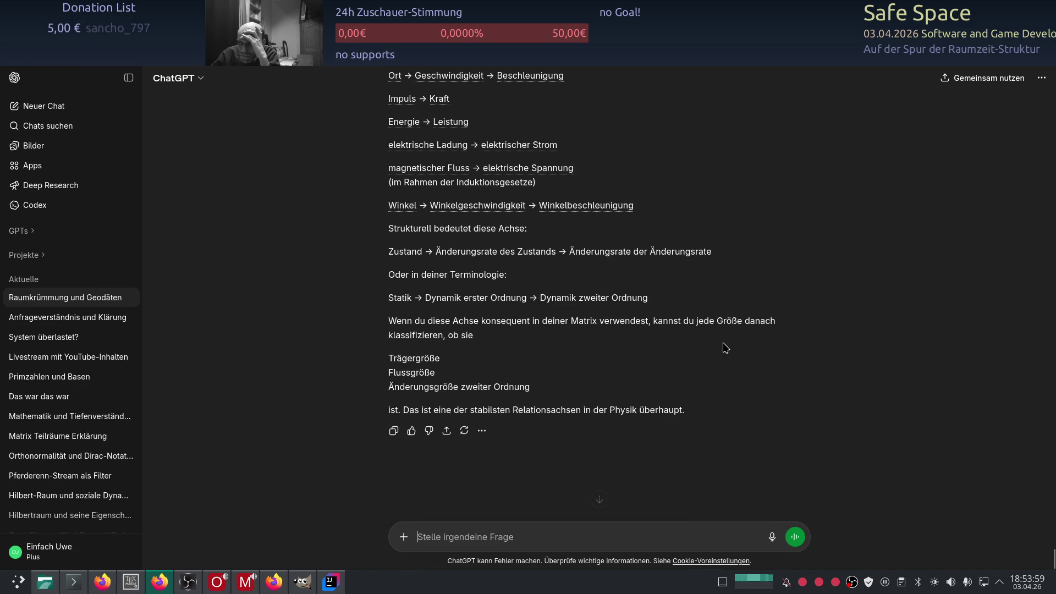
{"action": "scroll", "coordinate": [725, 348], "scroll_direction": "up", "scroll_amount": 3}
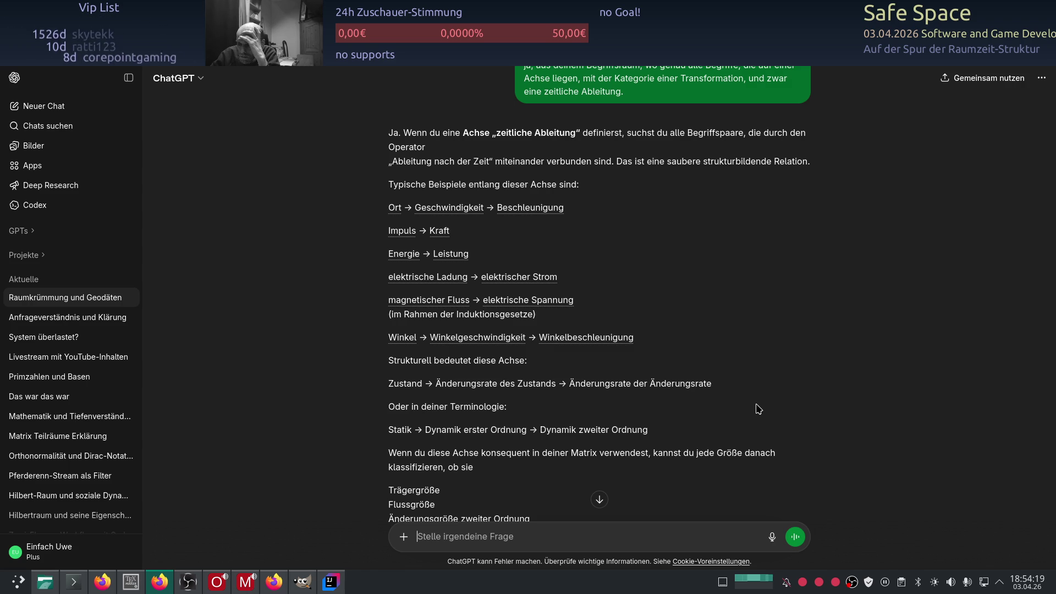
{"action": "scroll", "coordinate": [758, 408], "scroll_direction": "down", "scroll_amount": 1}
{"action": "scroll", "coordinate": [758, 409], "scroll_direction": "down", "scroll_amount": 1}
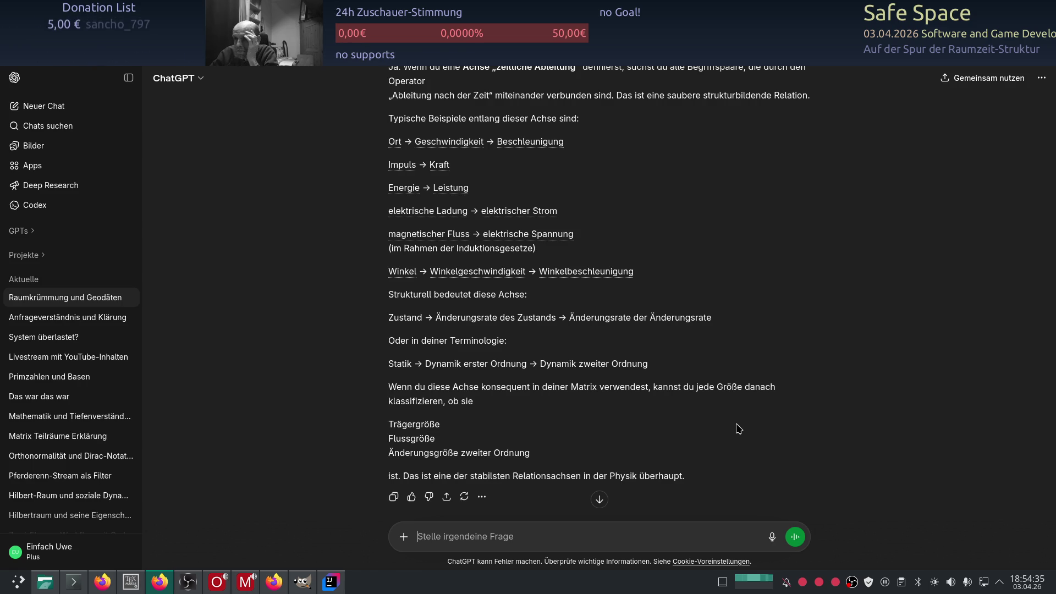
{"action": "scroll", "coordinate": [738, 428], "scroll_direction": "up", "scroll_amount": 2}
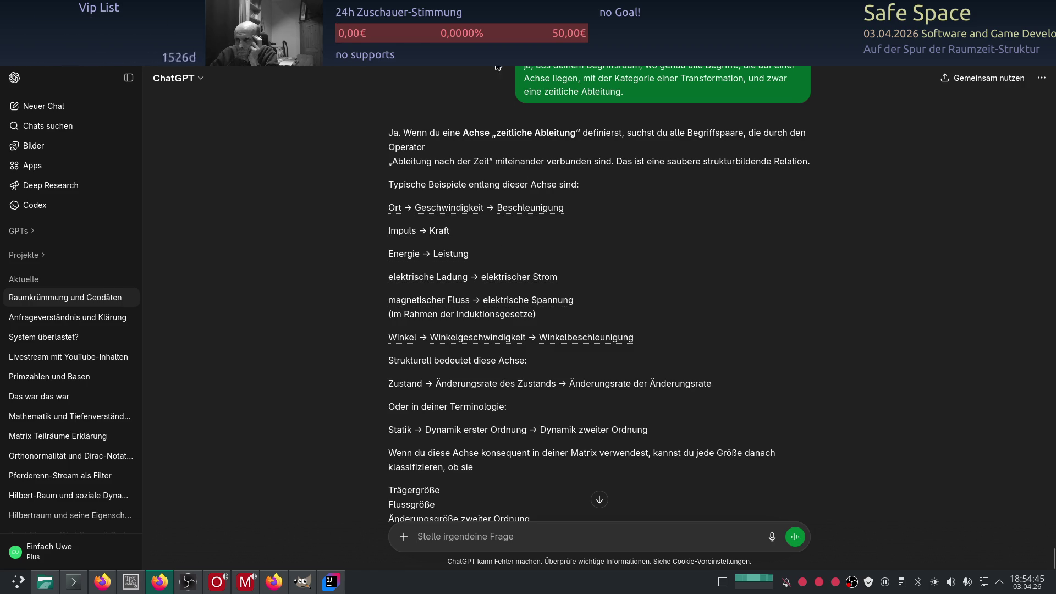
{"action": "key", "text": "ctrl+Tab"}
{"action": "scroll", "coordinate": [616, 426], "scroll_direction": "down", "scroll_amount": 10}
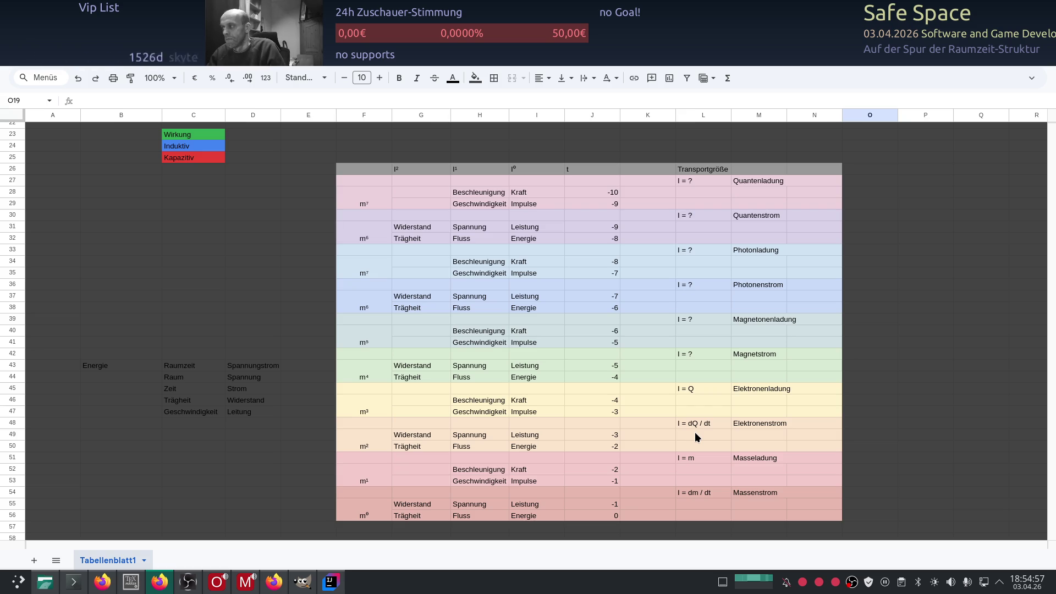
{"action": "left_click", "coordinate": [695, 433]}
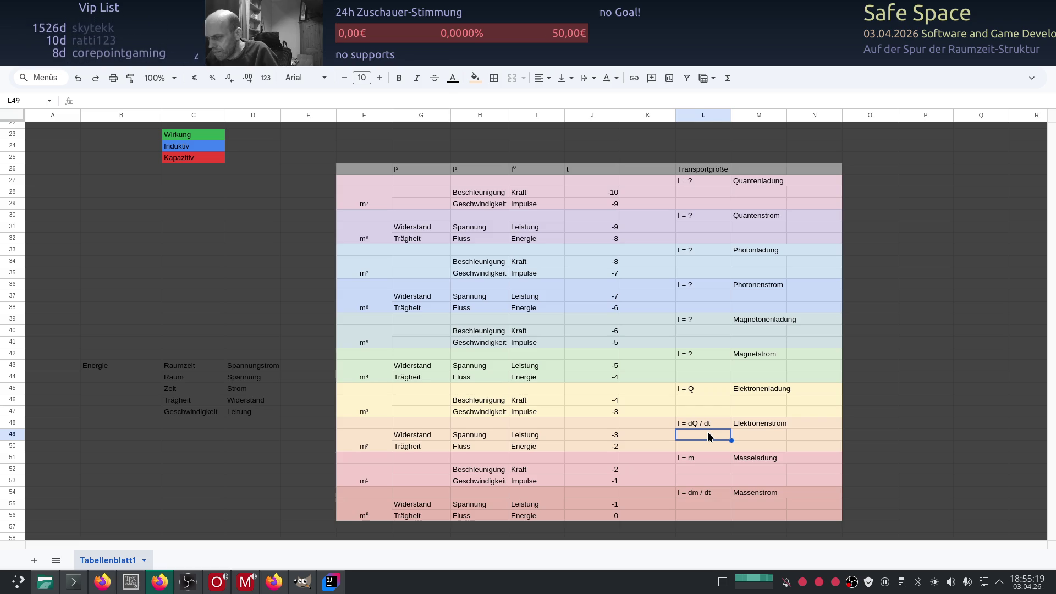
{"action": "scroll", "coordinate": [708, 433], "scroll_direction": "down", "scroll_amount": 2}
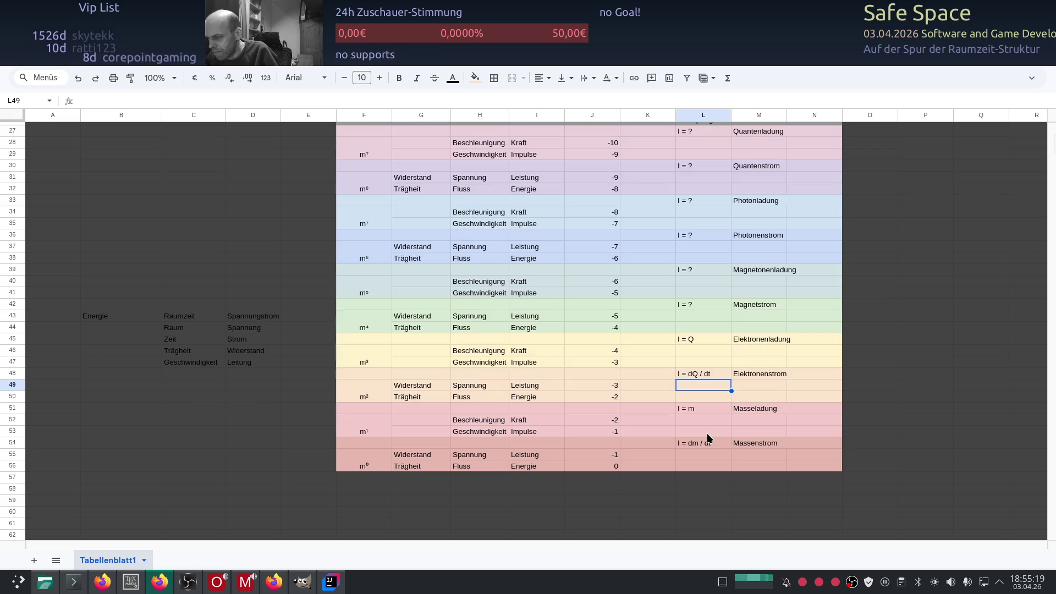
{"action": "left_click", "coordinate": [696, 396]}
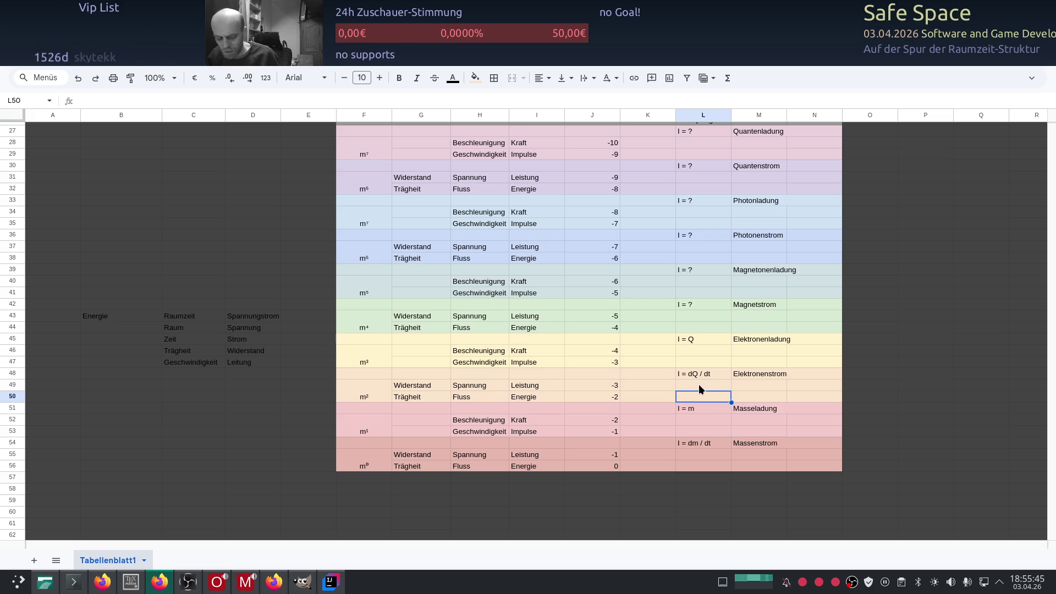
{"action": "left_click", "coordinate": [699, 387]}
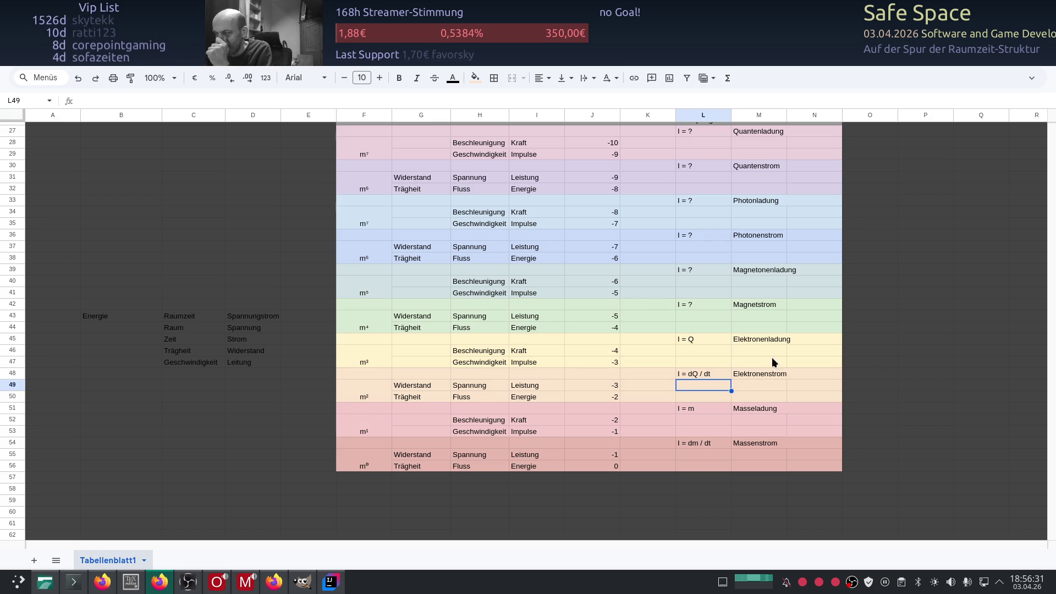
{"action": "left_click", "coordinate": [681, 397]}
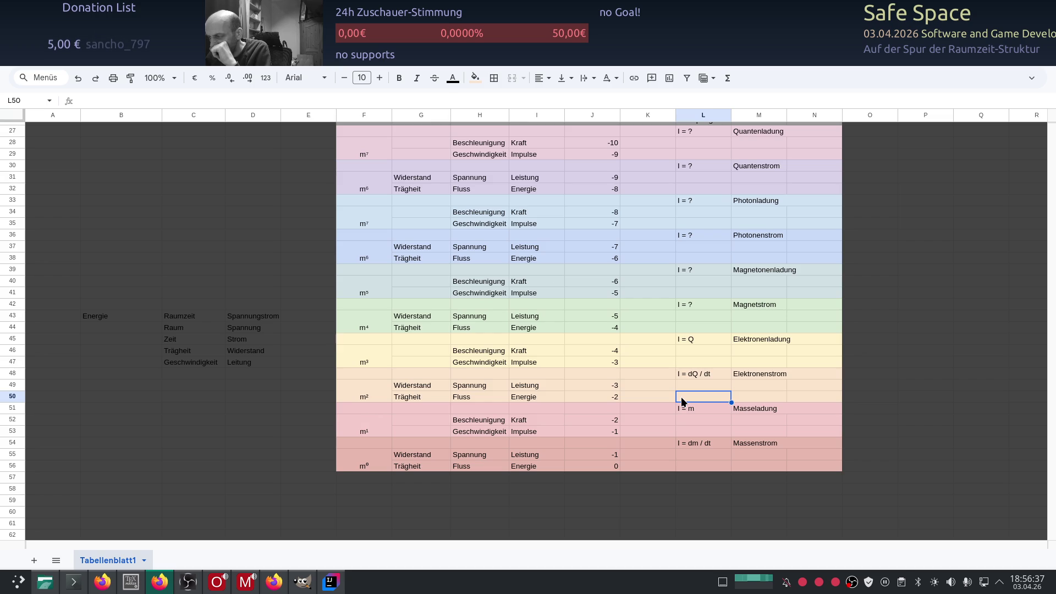
{"action": "key", "text": "alt+Tab"}
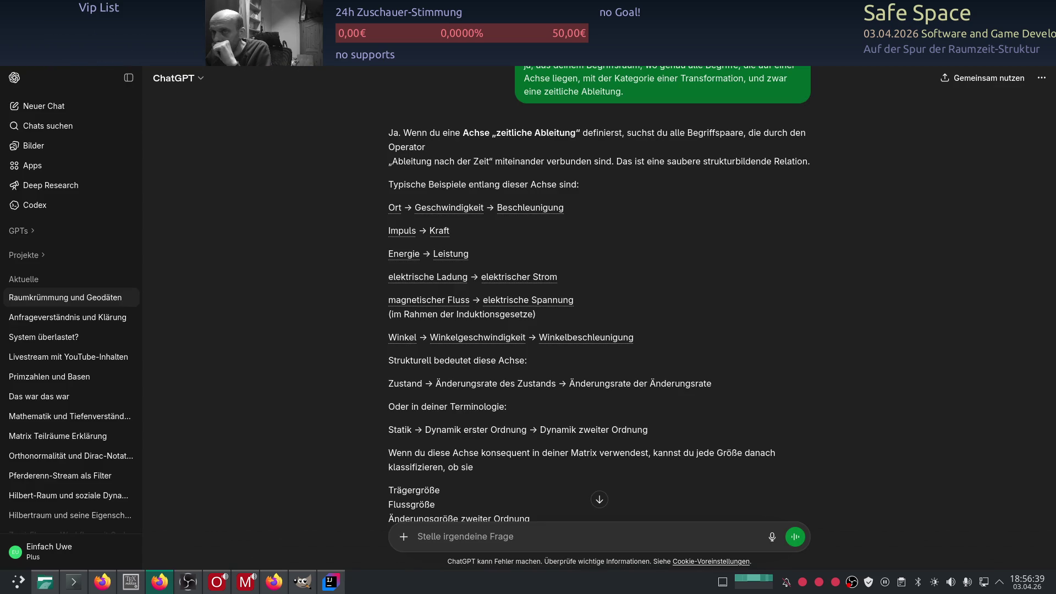
{"action": "key", "text": "alt+Tab"}
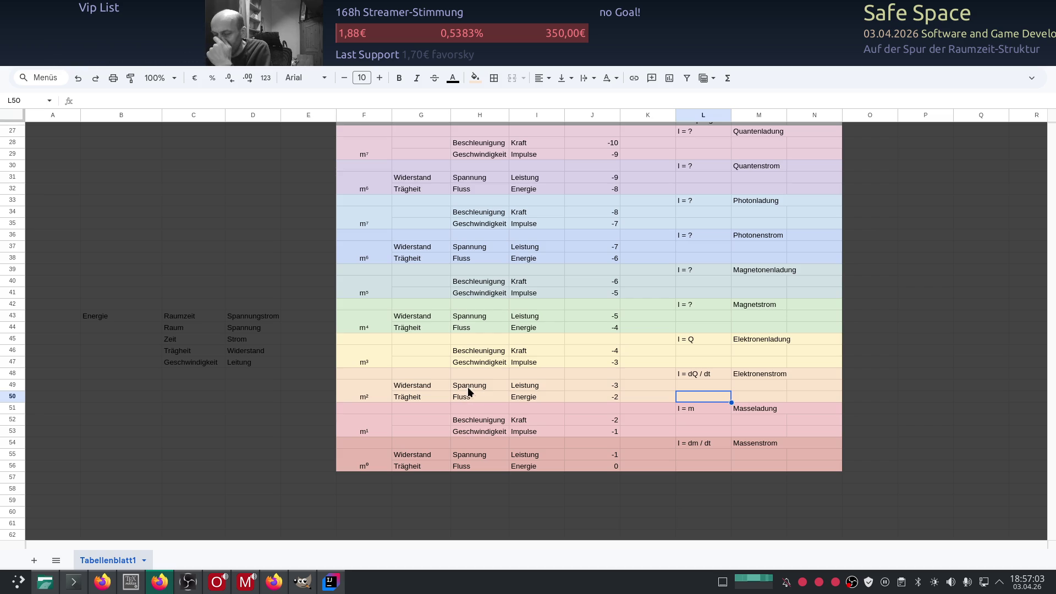
- Look over the colour-banded matrix rows, then return to ChatGPT's E/Q = U voltage answer
{"action": "scroll", "coordinate": [476, 388], "scroll_direction": "down", "scroll_amount": 2}
{"action": "scroll", "coordinate": [475, 384], "scroll_direction": "down", "scroll_amount": 4}
{"action": "scroll", "coordinate": [473, 384], "scroll_direction": "up", "scroll_amount": 2}
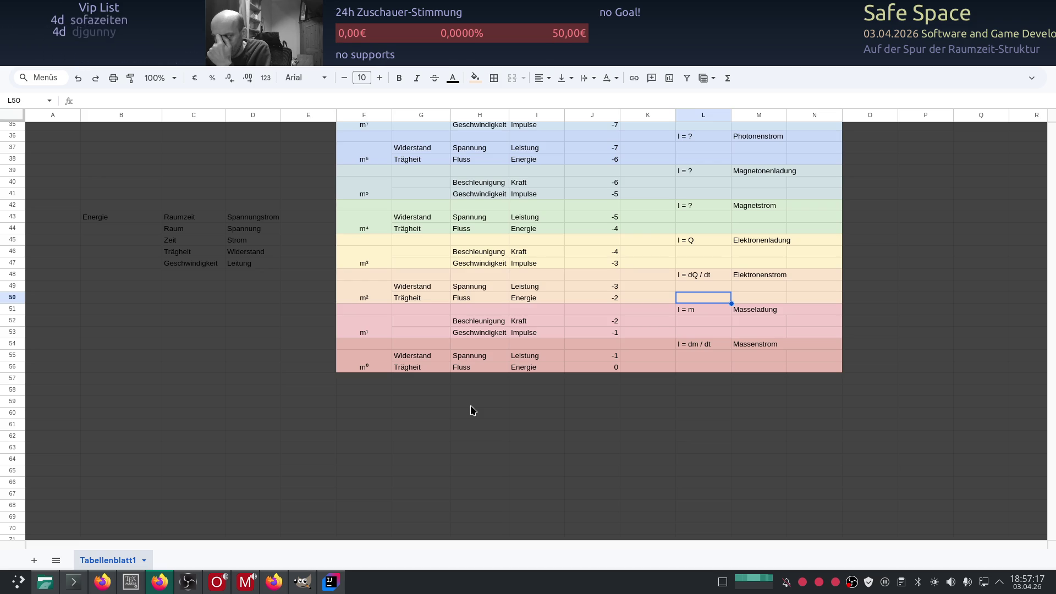
{"action": "scroll", "coordinate": [470, 406], "scroll_direction": "up", "scroll_amount": 2}
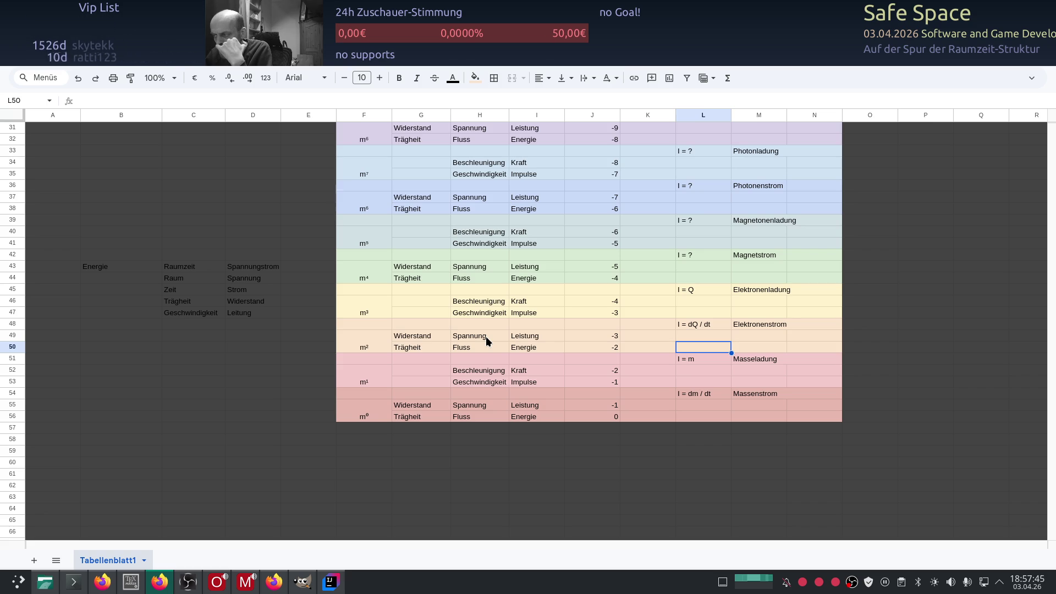
{"action": "left_click", "coordinate": [248, 55]}
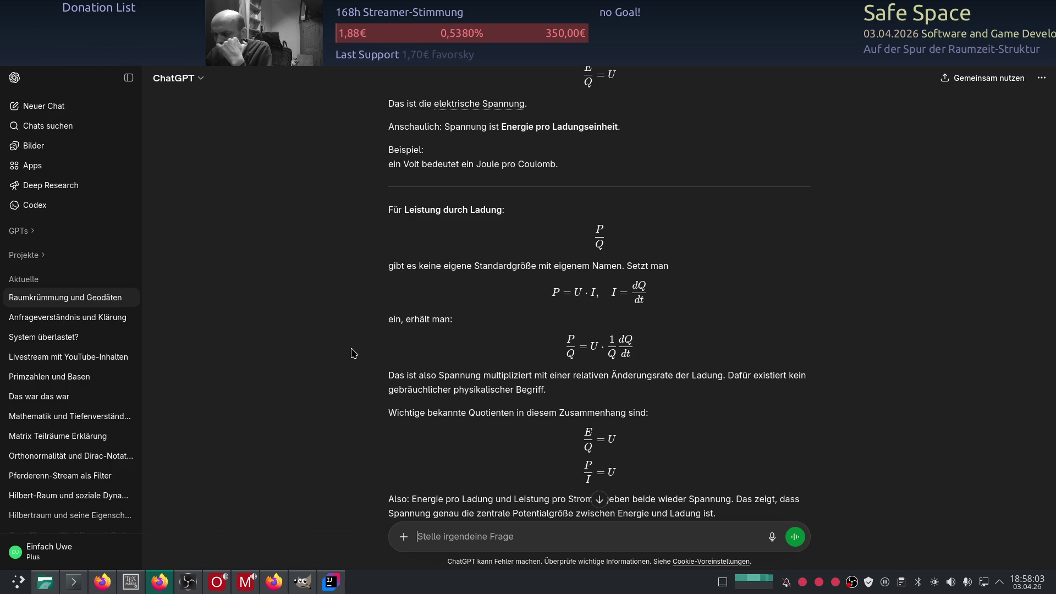
- Read the end of ChatGPT's voltage explanation and switch back to the Google Sheets tab
{"action": "scroll", "coordinate": [671, 427], "scroll_direction": "down", "scroll_amount": 2}
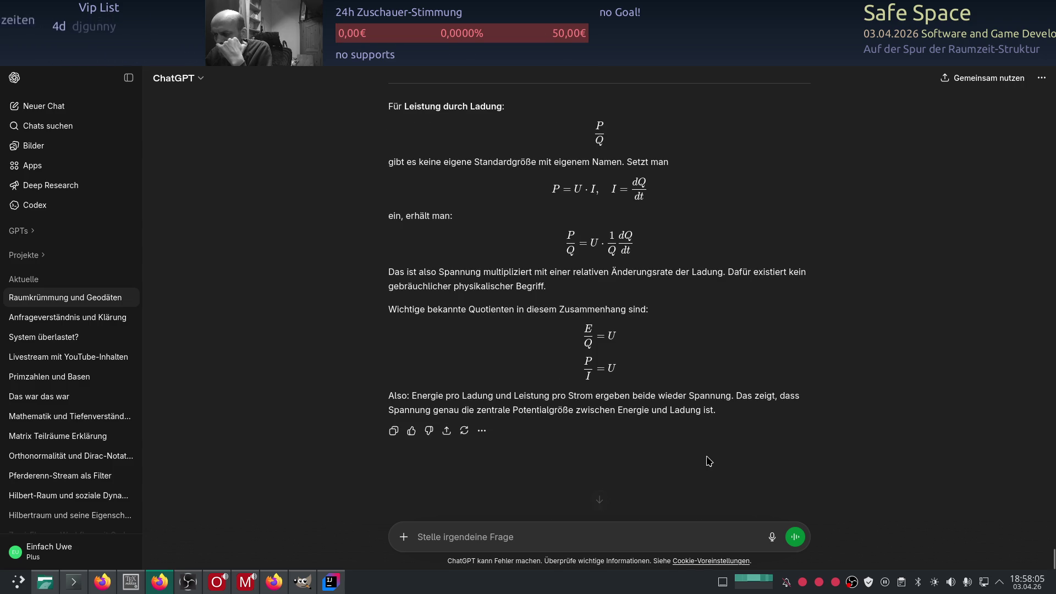
{"action": "scroll", "coordinate": [655, 379], "scroll_direction": "up", "scroll_amount": 1}
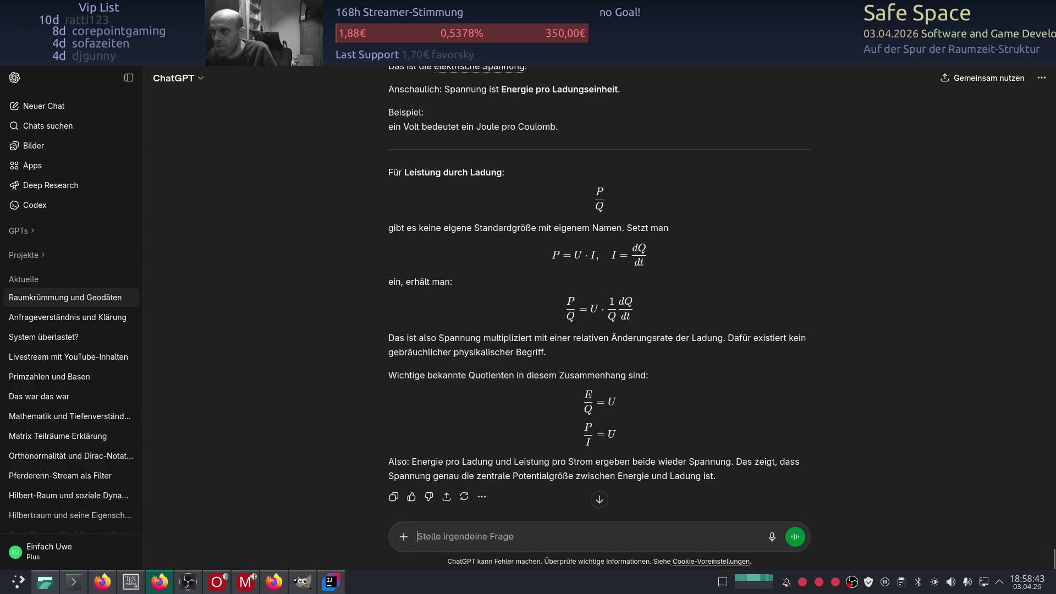
{"action": "key", "text": "ctrl+Tab"}
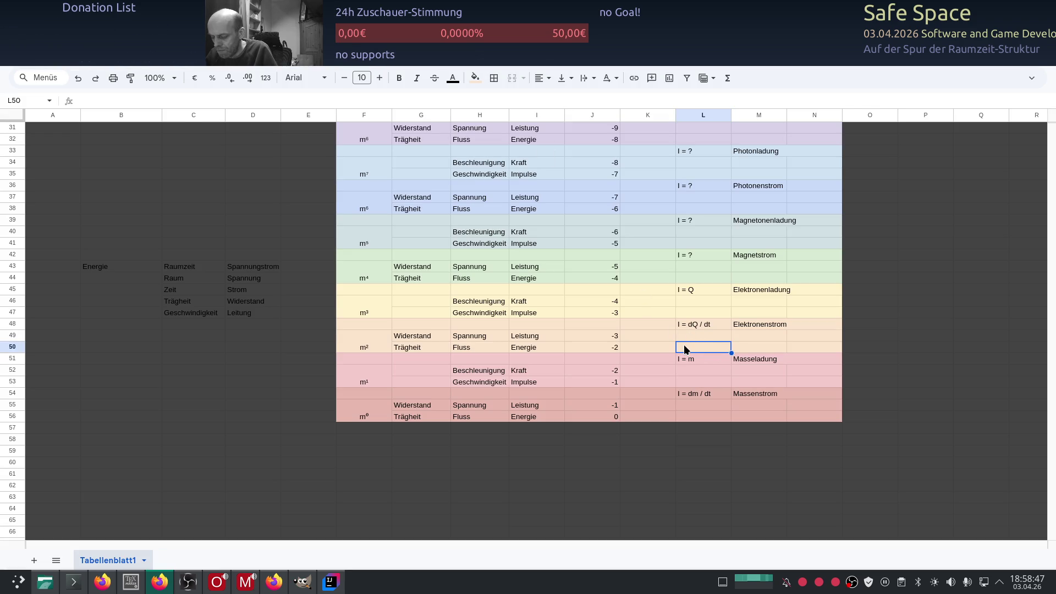
- Enter E / Q = U in cell L50
{"action": "type", "text": "e"}
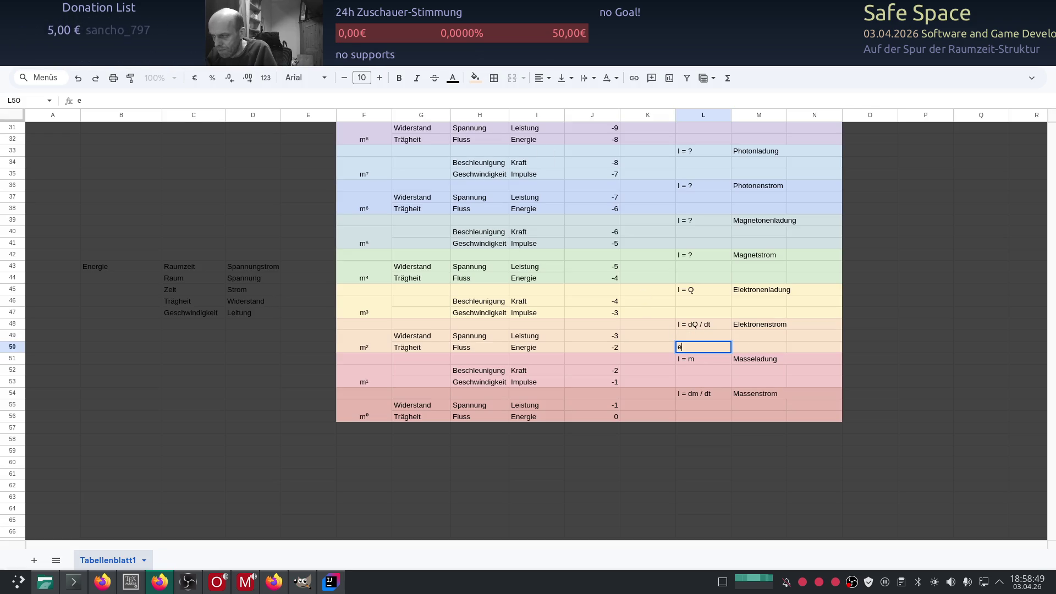
{"action": "key", "text": "BackSpace"}
{"action": "type", "text": "/ Q ="}
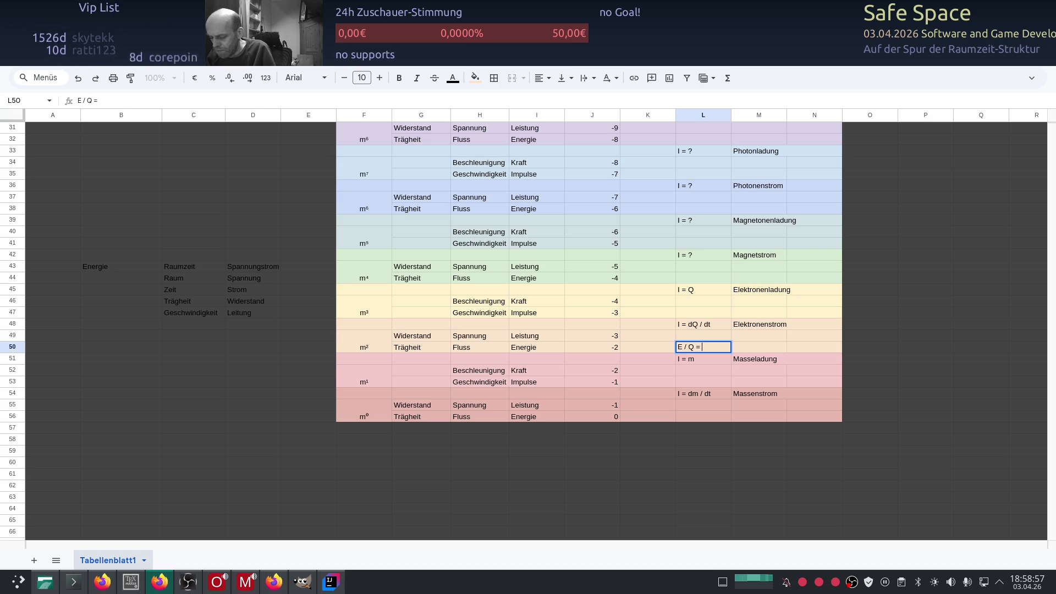
{"action": "type", "text": "U"}
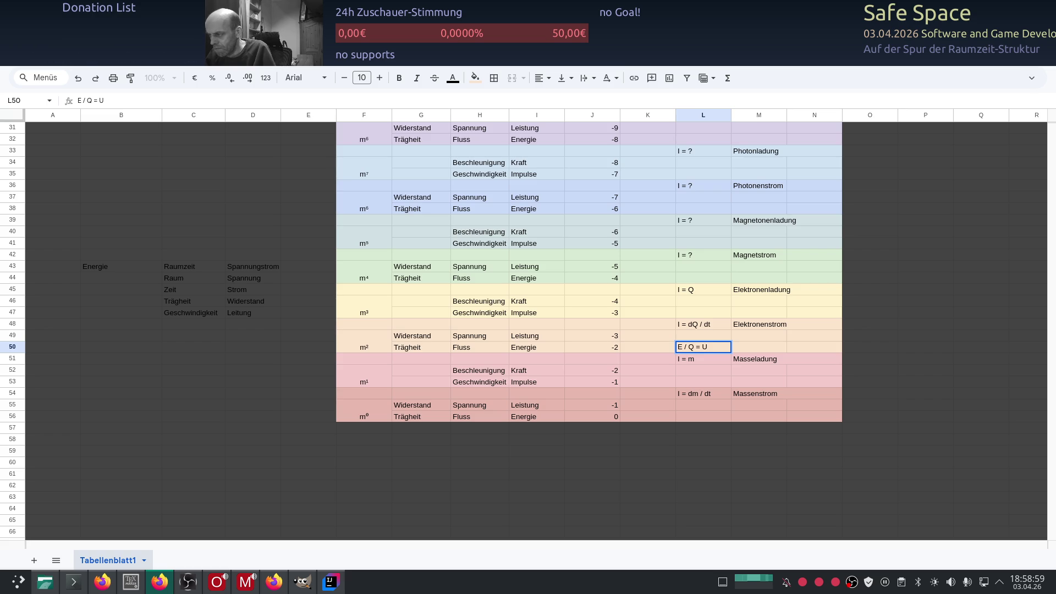
- Enter P / Q * t = U in cell L49
{"action": "left_click", "coordinate": [703, 335]}
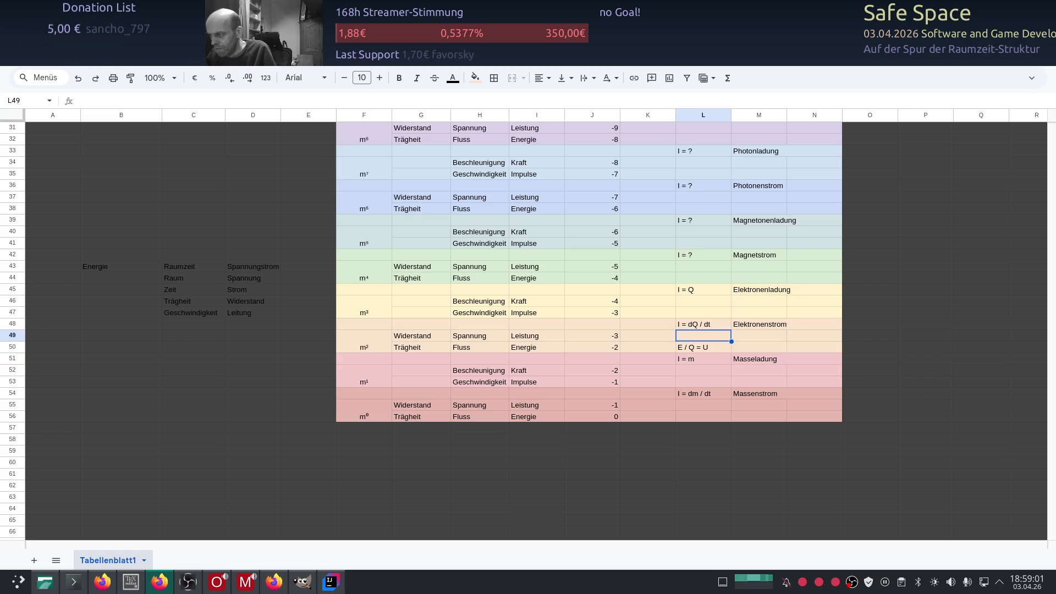
{"action": "type", "text": "P "}
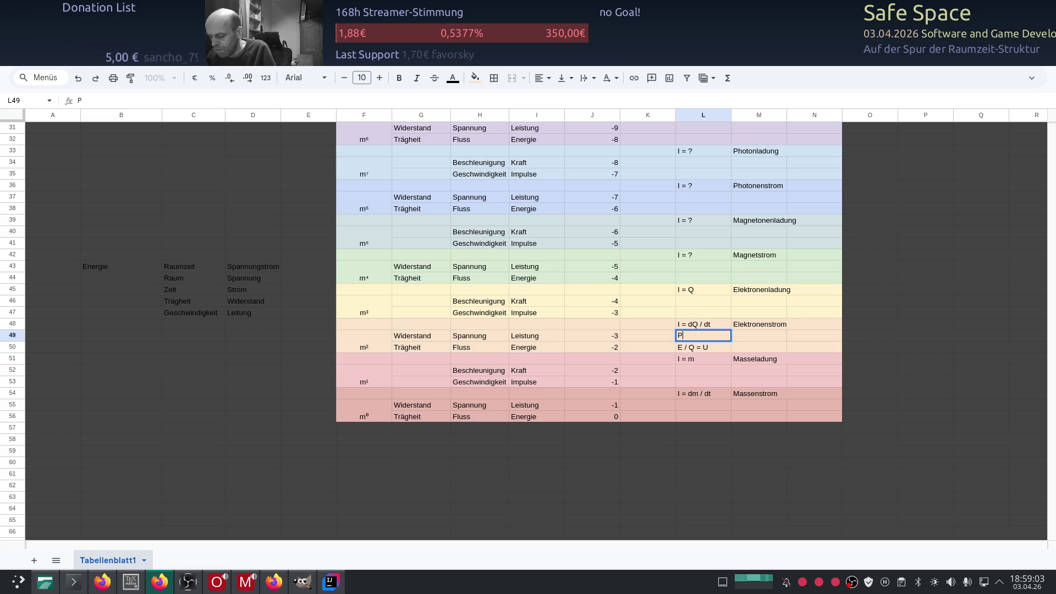
{"action": "type", "text": "/ "}
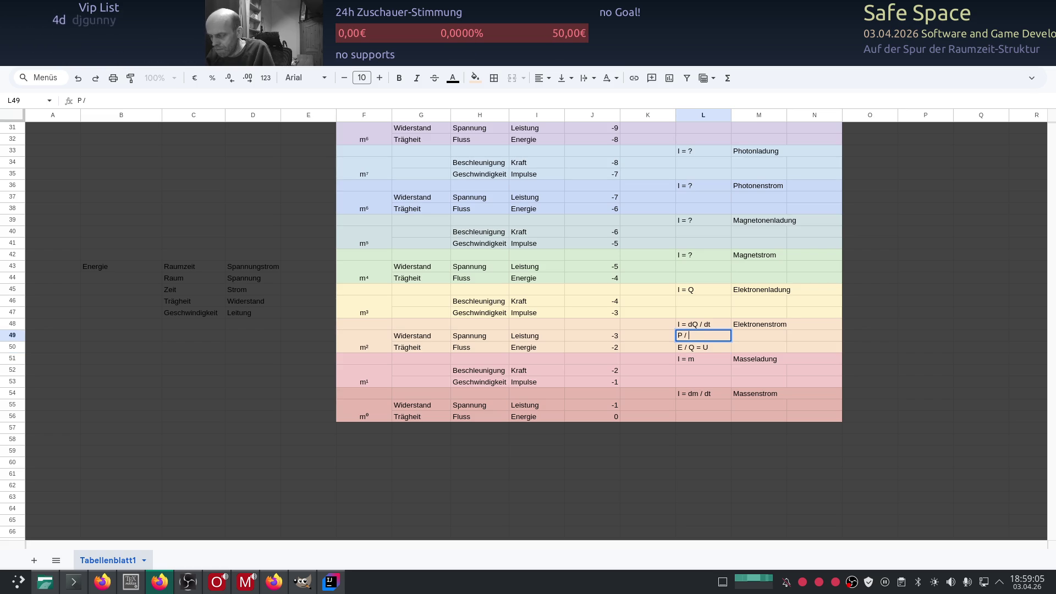
{"action": "type", "text": "I"}
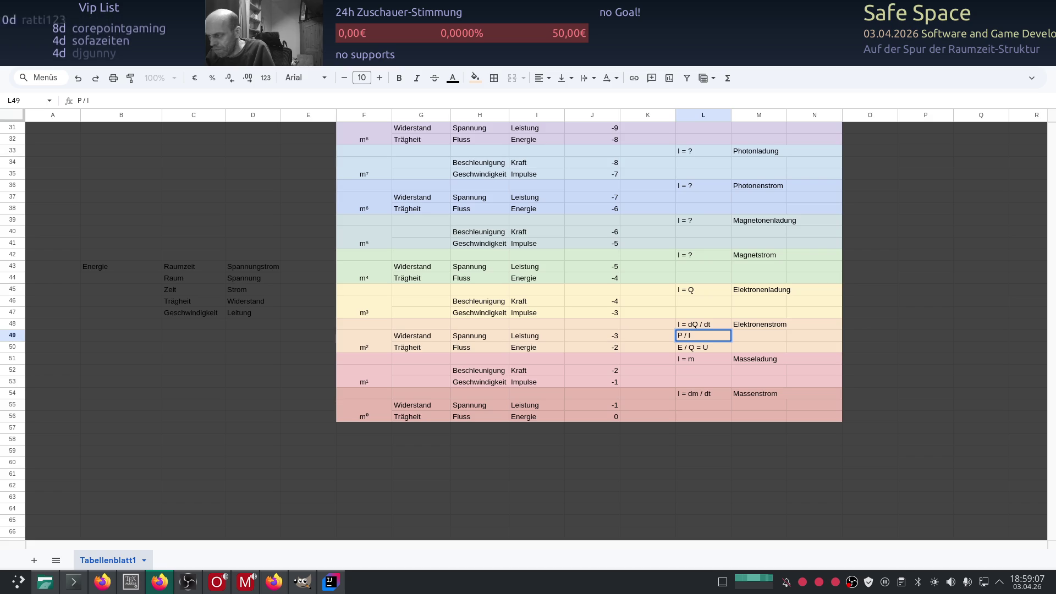
{"action": "key", "text": "BackSpace"}
{"action": "type", "text": "Q*t"}
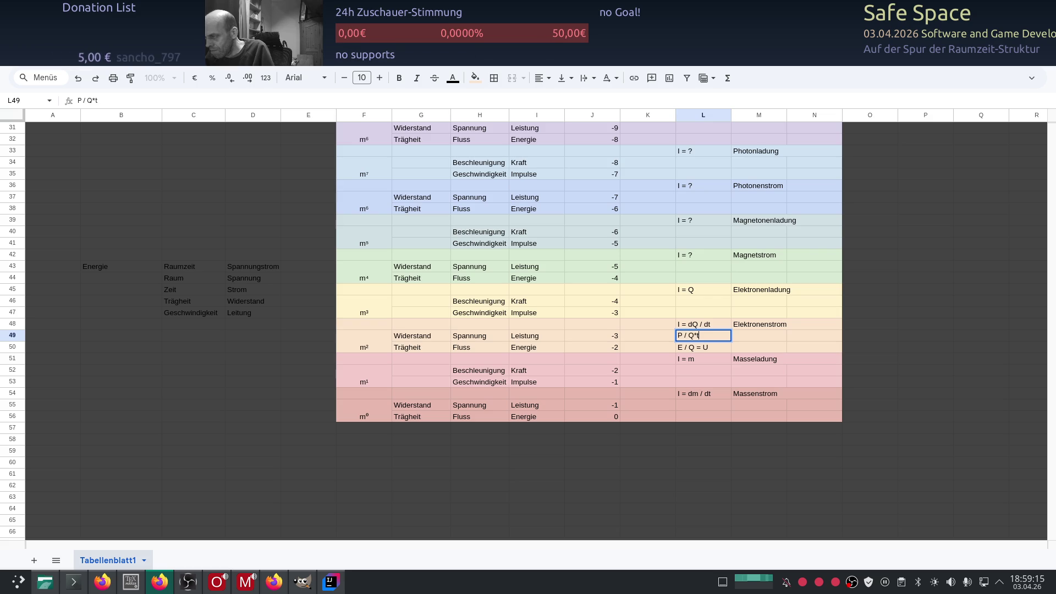
{"action": "key", "text": "Left"}
{"action": "key", "text": "Left"}
{"action": "key", "text": "Right"}
{"action": "key", "text": "Right"}
{"action": "double_click", "coordinate": [697, 335]}
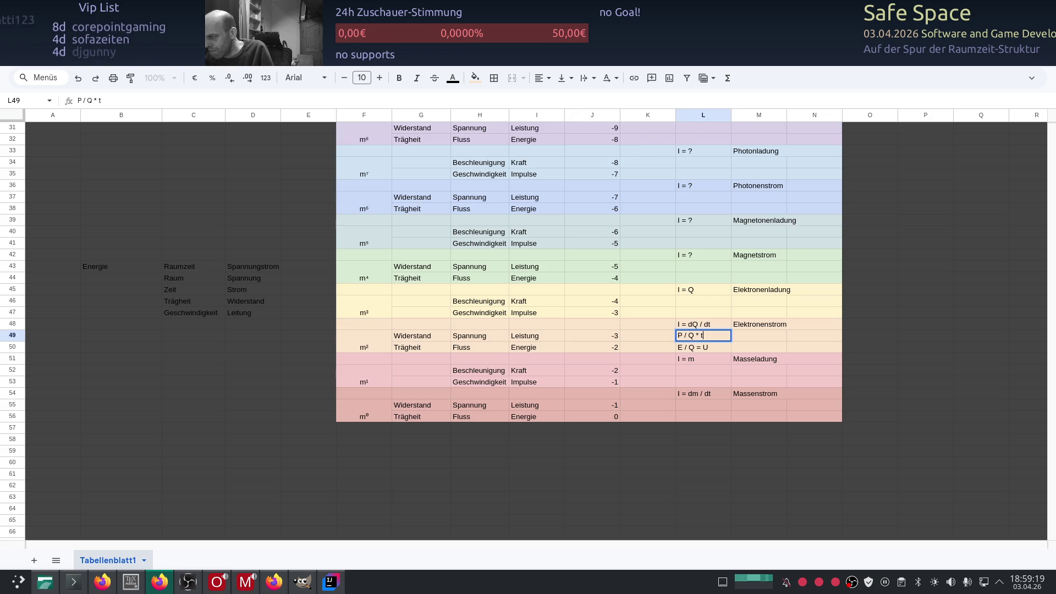
{"action": "type", "text": " = U"}
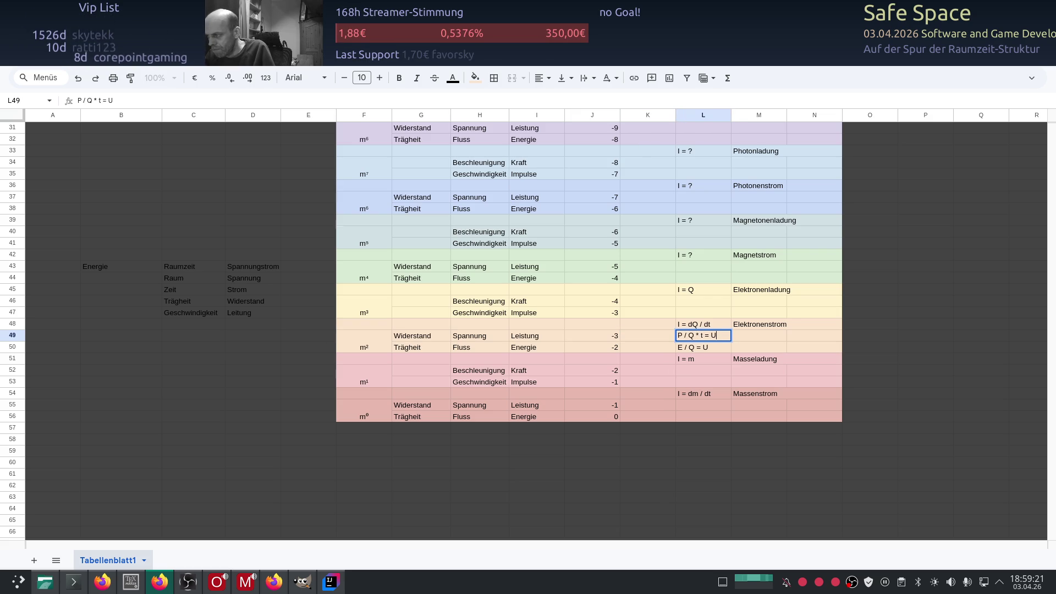
{"action": "key", "text": "Return"}
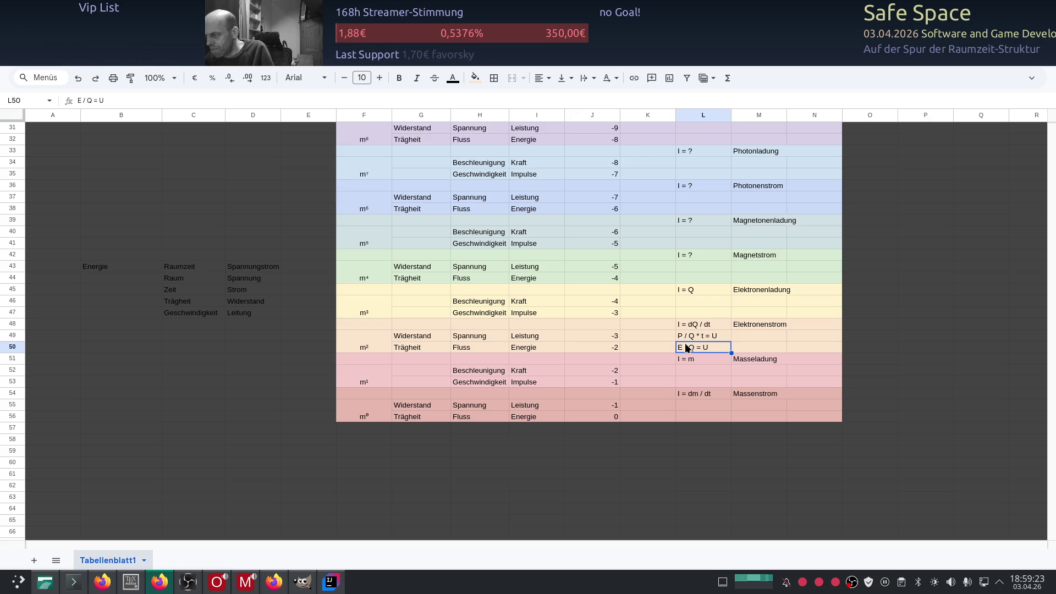
- Rewrite cell L49 so it reads U = P / Q * t
{"action": "left_click", "coordinate": [752, 350]}
{"action": "left_click", "coordinate": [679, 338]}
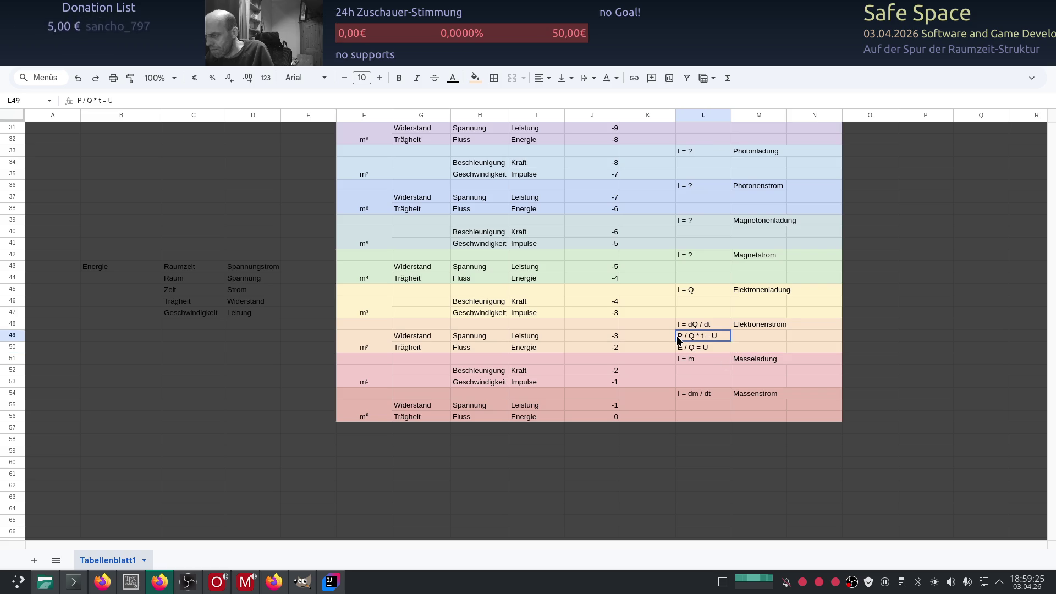
{"action": "double_click", "coordinate": [710, 336]}
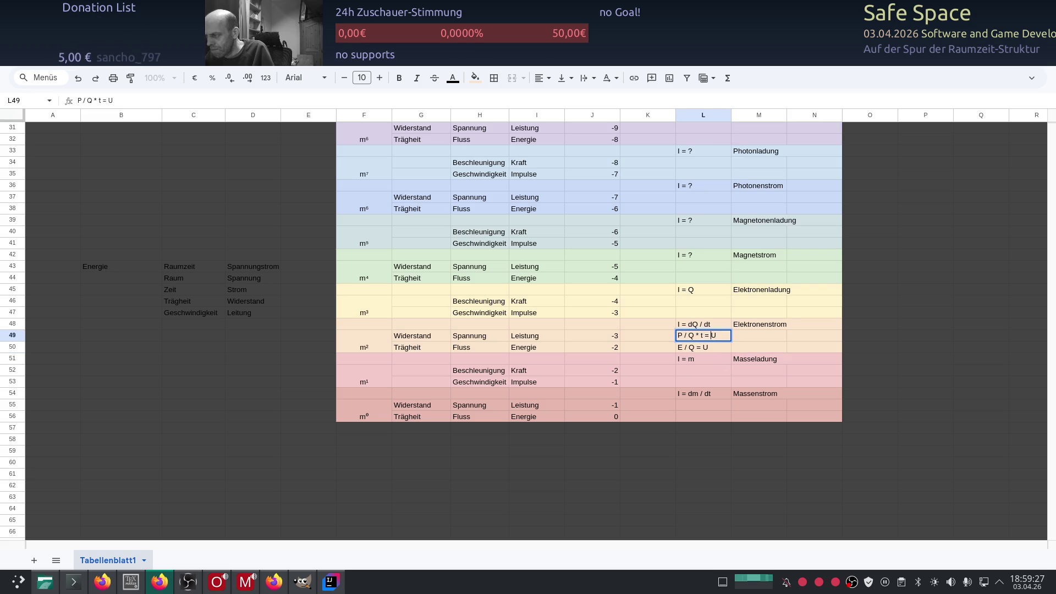
{"action": "left_click", "coordinate": [678, 335]}
{"action": "type", "text": "U ="}
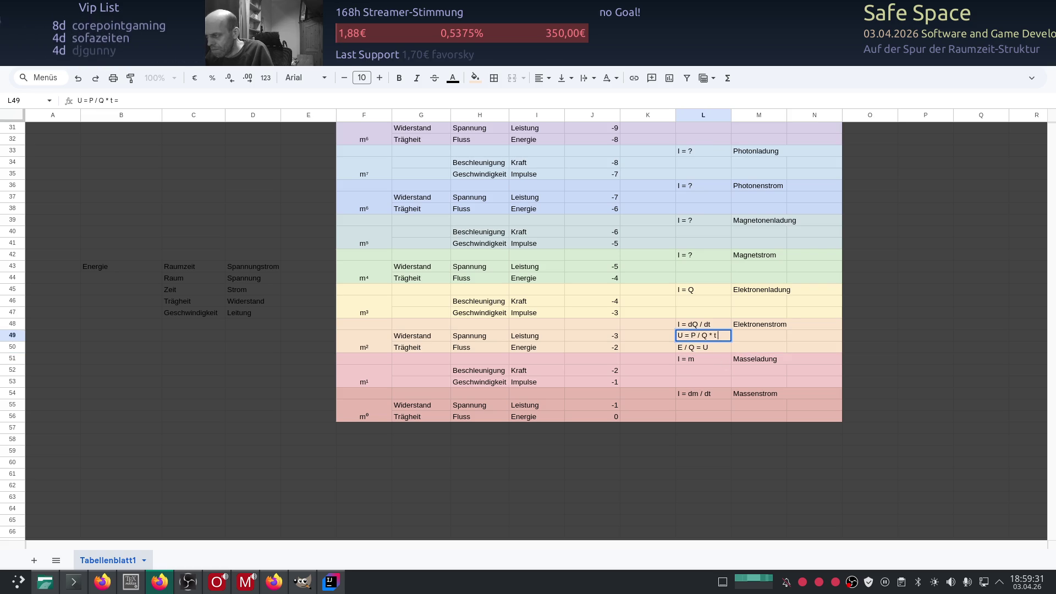
{"action": "key", "text": "Escape"}
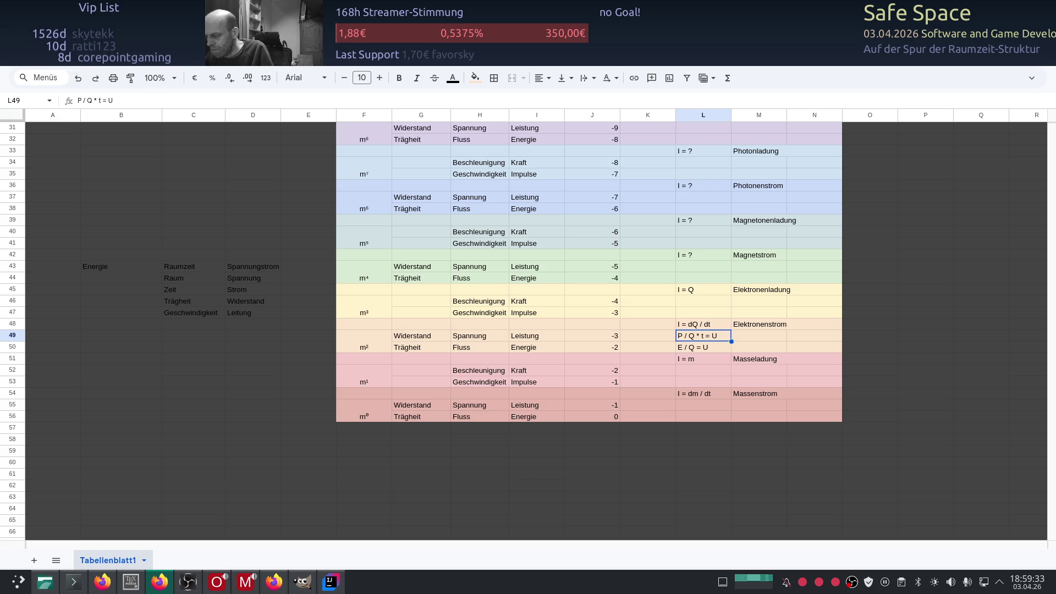
{"action": "double_click", "coordinate": [712, 335]}
{"action": "left_click", "coordinate": [678, 335]}
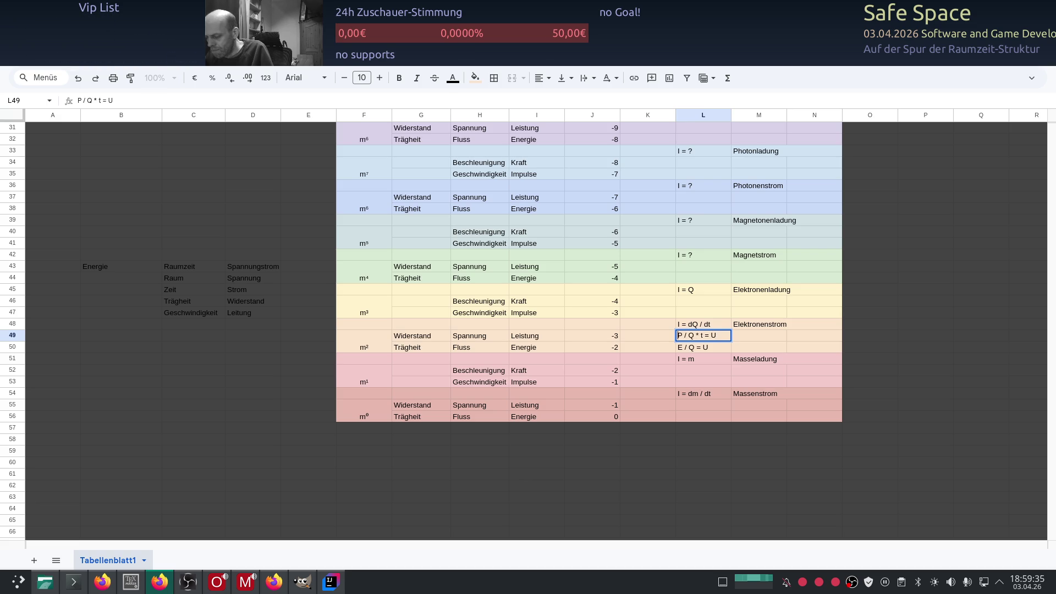
{"action": "type", "text": "U ="}
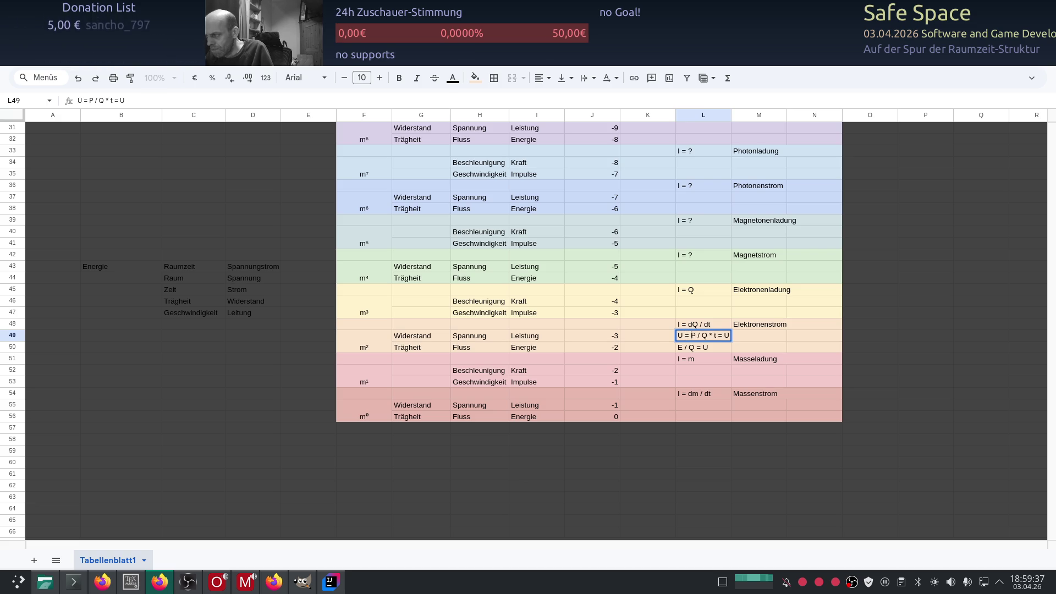
{"action": "key", "text": "BackSpace"}
{"action": "key", "text": "BackSpace"}
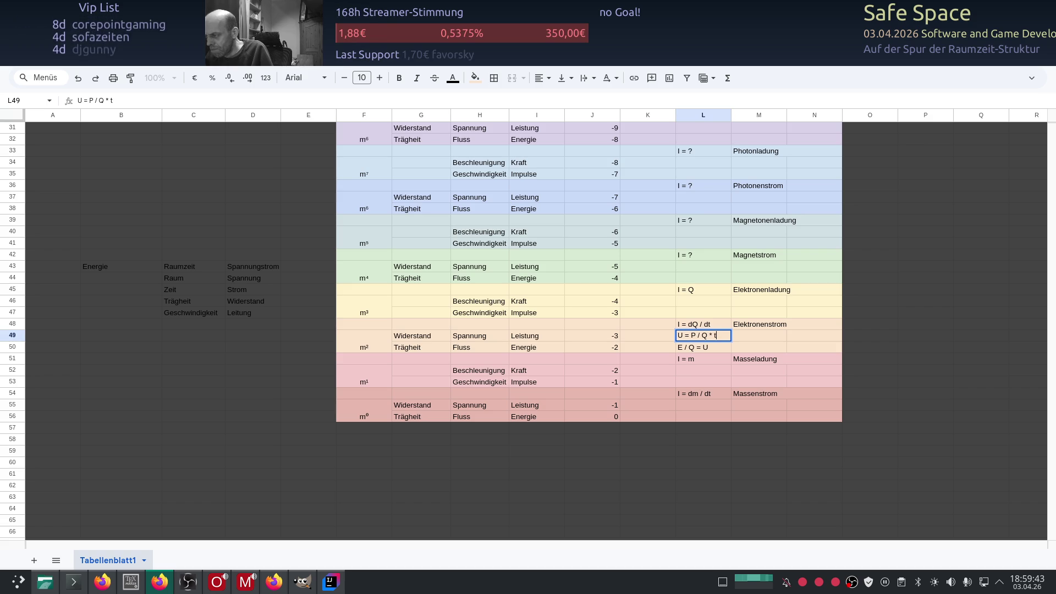
{"action": "key", "text": "Return"}
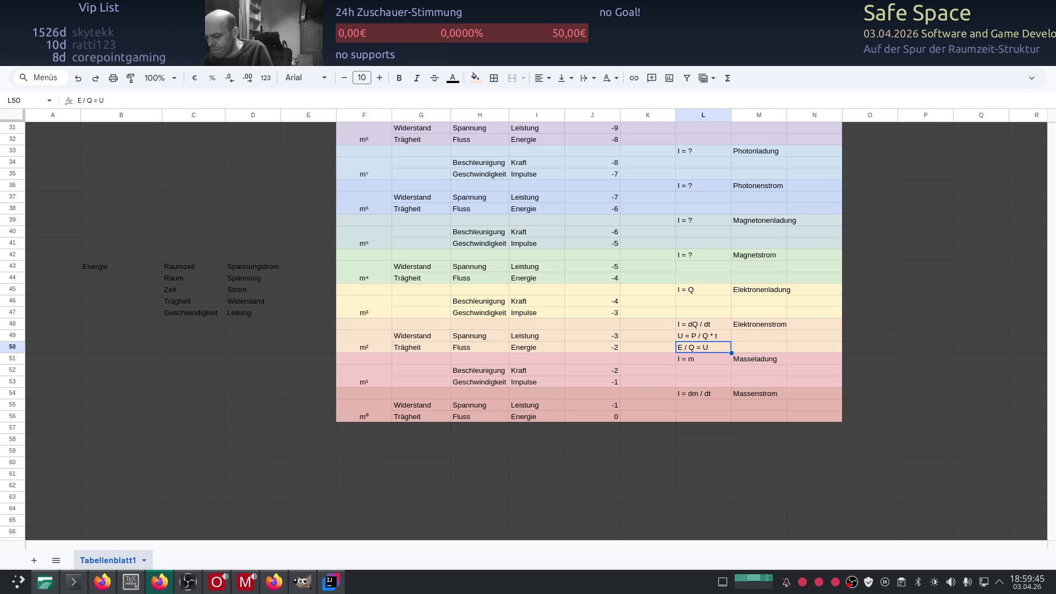
- Rewrite cell L50 as U = E / Q
{"action": "key", "text": "F2"}
{"action": "key", "text": "BackSpace"}
{"action": "key", "text": "BackSpace"}
{"action": "key", "text": "BackSpace"}
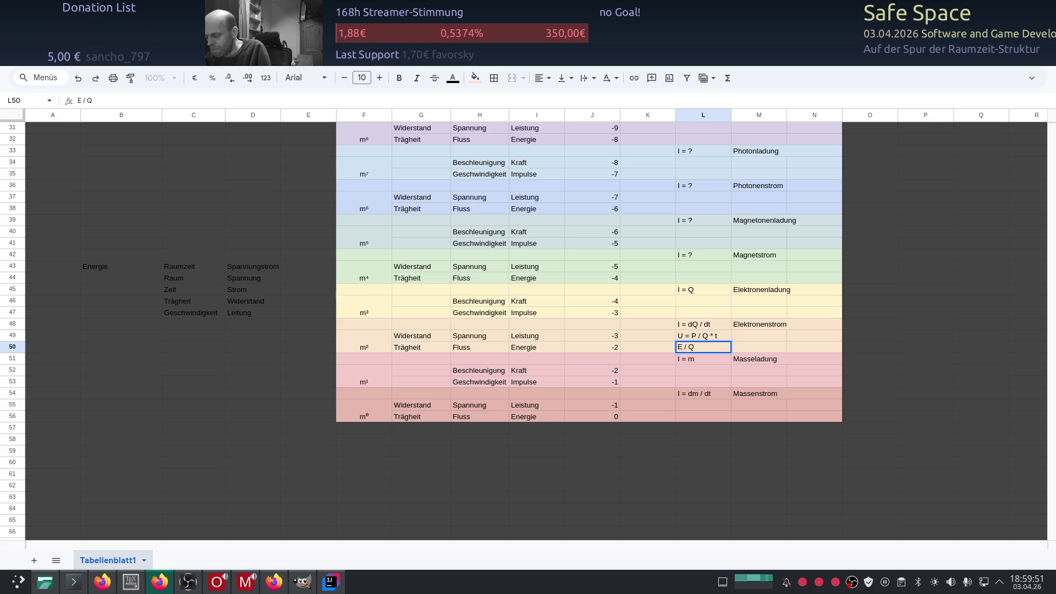
{"action": "type", "text": "U ="}
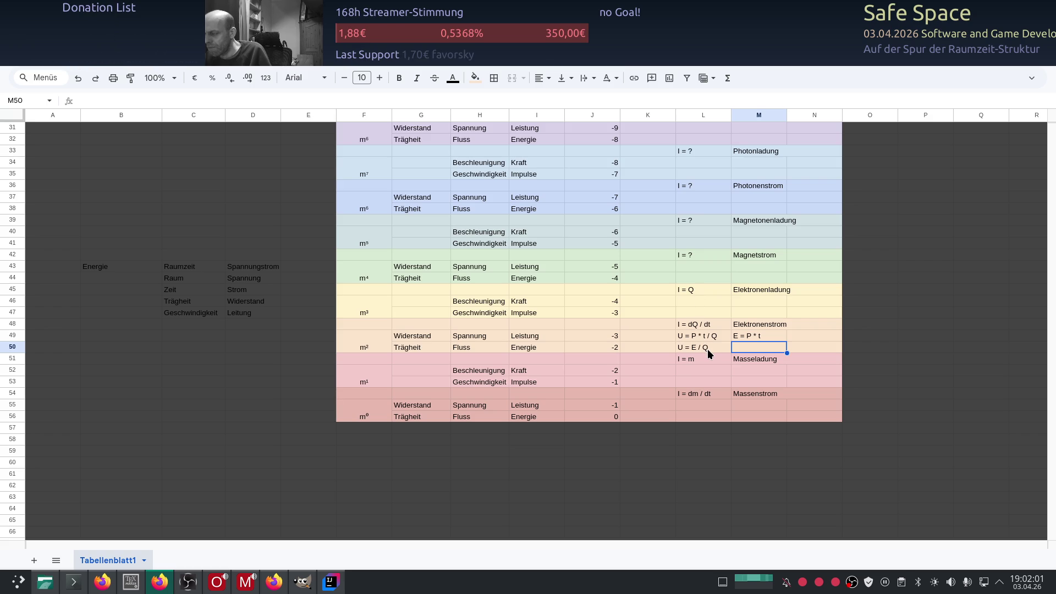
{"action": "left_click", "coordinate": [701, 309]}
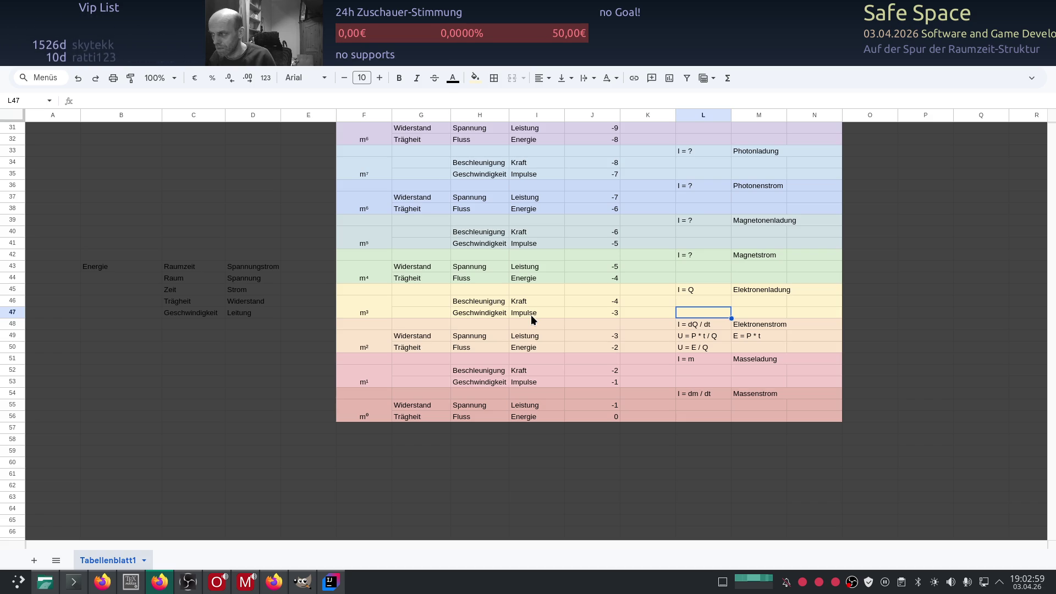
- Switch from the spreadsheet to the ChatGPT window
{"action": "key", "text": "alt+Tab"}
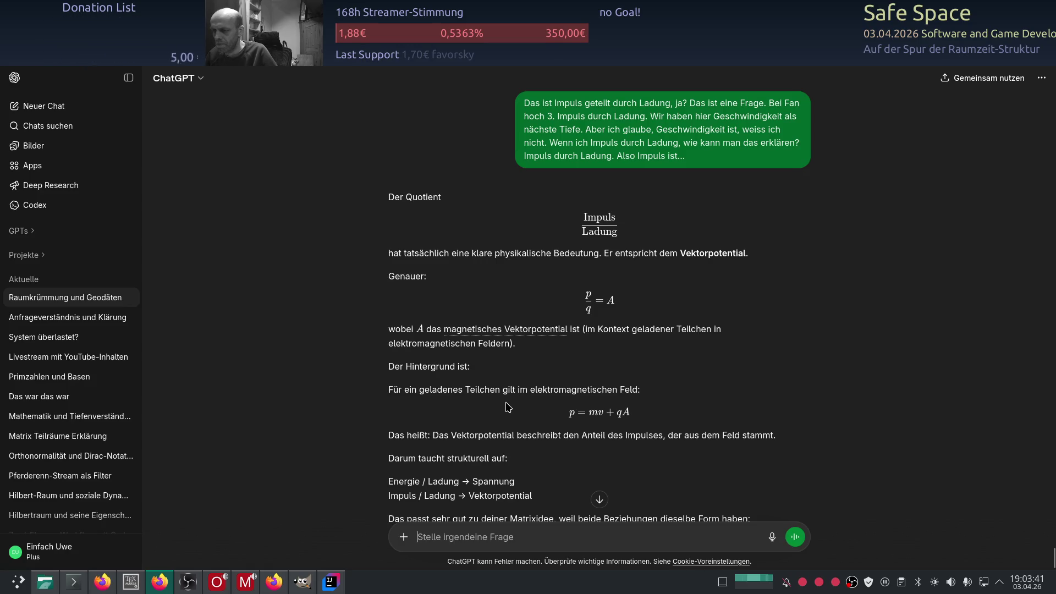
- Read ChatGPT's reply identifying Impuls / Ladung as the magnetic vector potential A, then return to Sheets
{"action": "scroll", "coordinate": [517, 404], "scroll_direction": "down", "scroll_amount": 2}
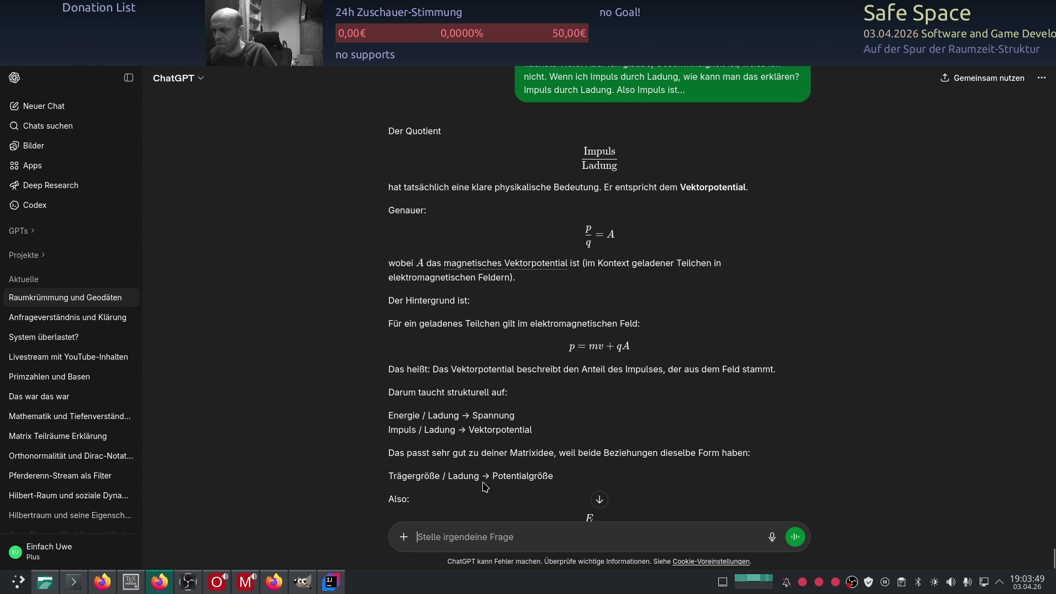
{"action": "scroll", "coordinate": [532, 308], "scroll_direction": "down", "scroll_amount": 3}
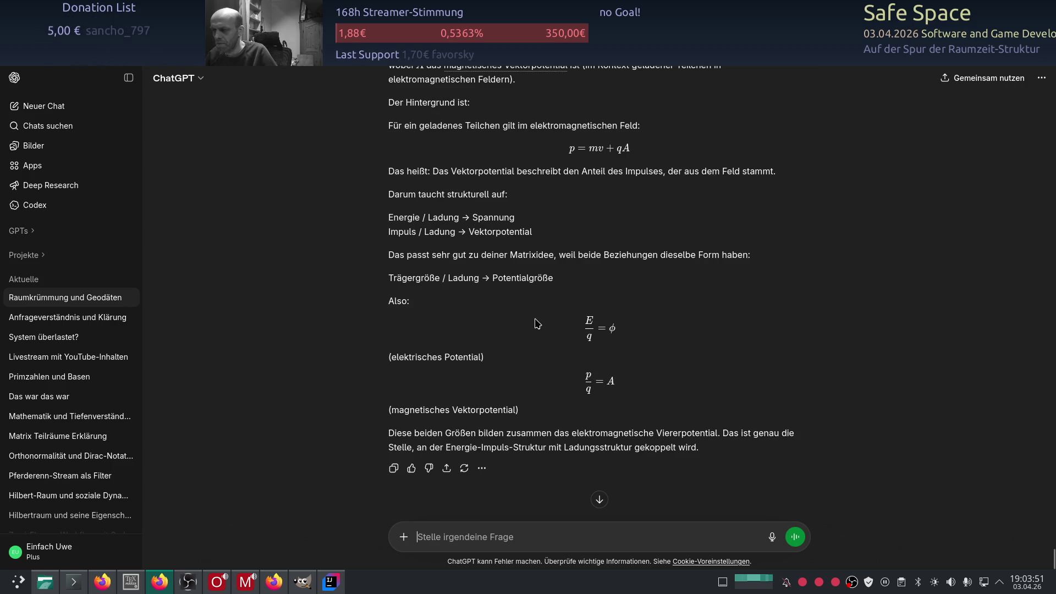
{"action": "scroll", "coordinate": [633, 297], "scroll_direction": "down", "scroll_amount": 1}
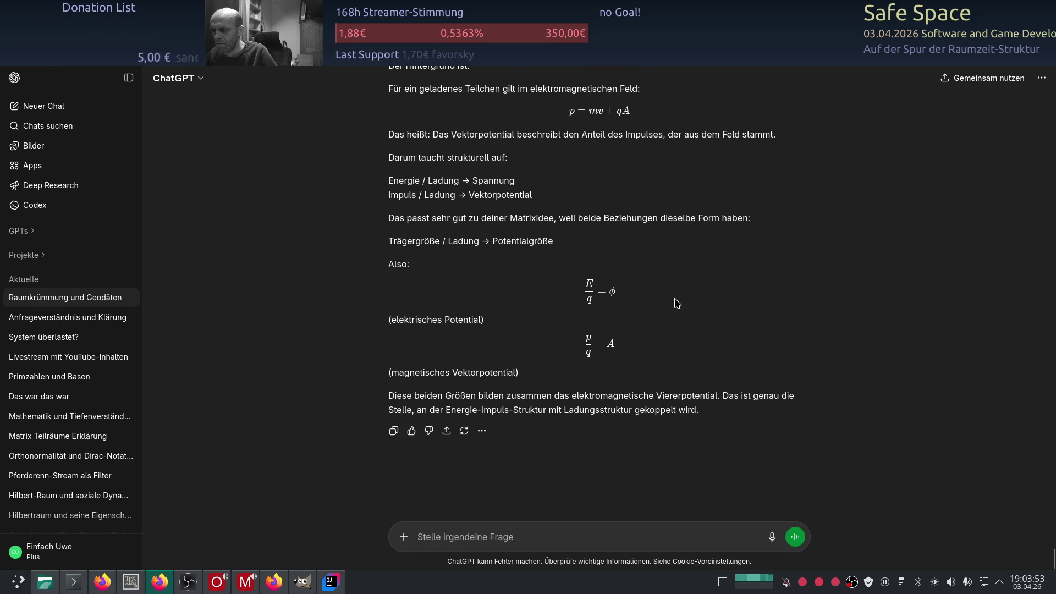
{"action": "scroll", "coordinate": [633, 313], "scroll_direction": "up", "scroll_amount": 1}
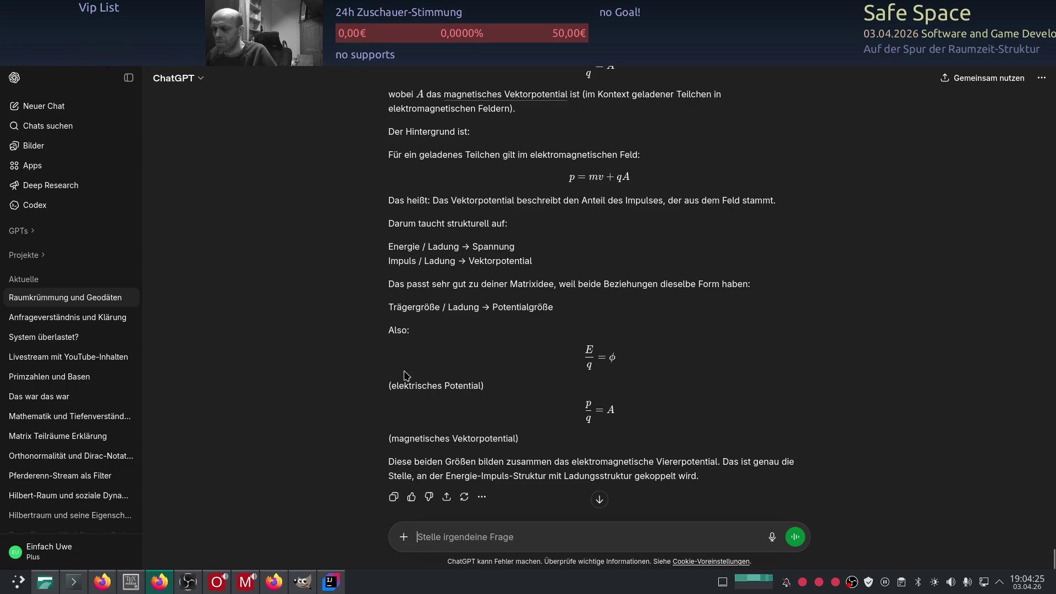
{"action": "key", "text": "alt+Tab"}
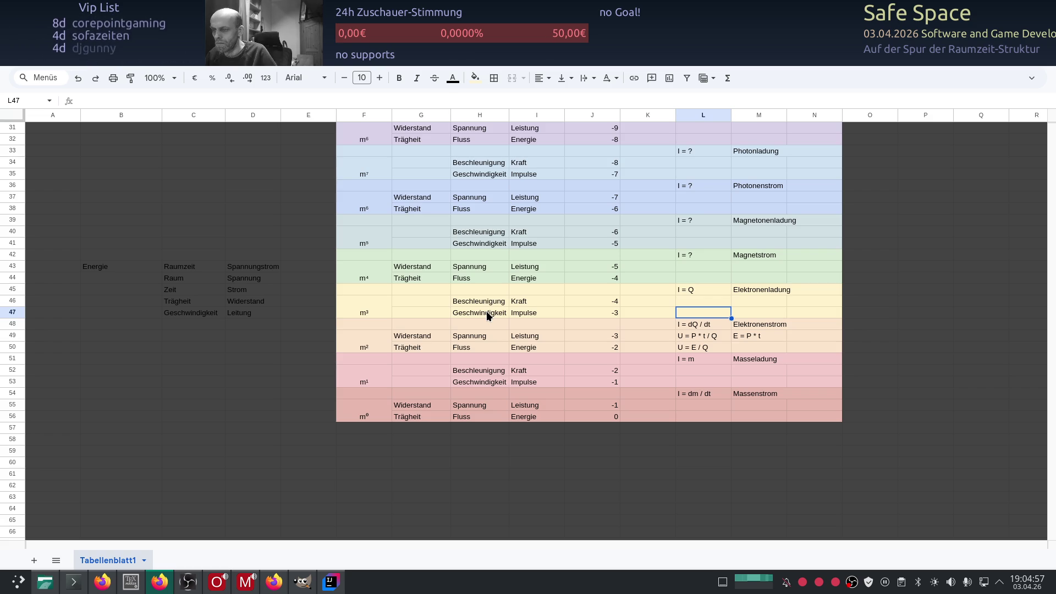
- After checking ChatGPT's answer, relabel Elektronen-row cell H47 from Geschwindigkeit to Ladungspotential
{"action": "key", "text": "alt+Tab"}
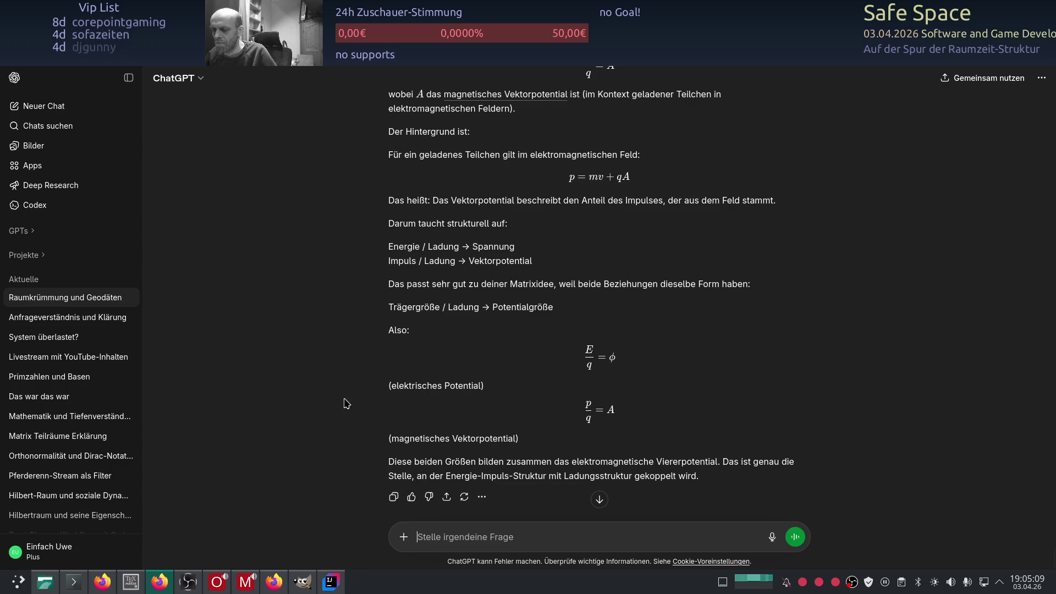
{"action": "key", "text": "ctrl+Tab"}
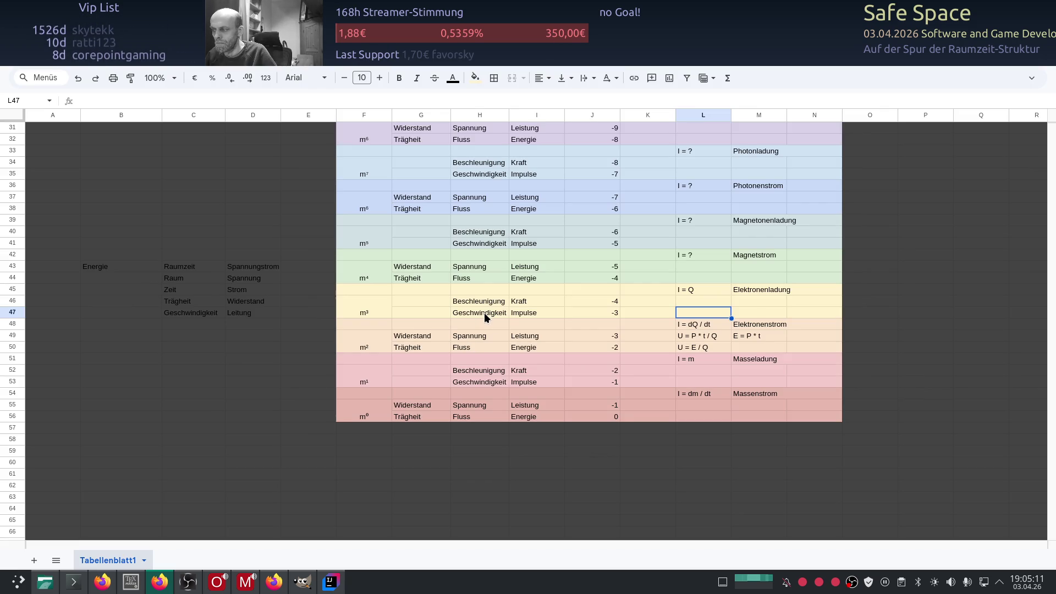
{"action": "left_click", "coordinate": [485, 313]}
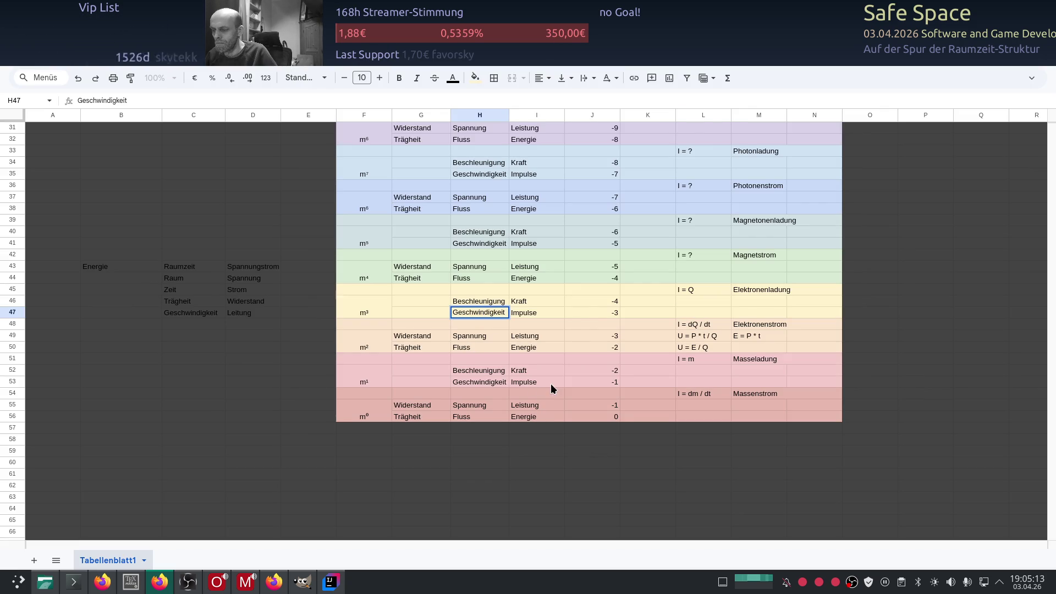
{"action": "key", "text": "BackSpace"}
{"action": "key", "text": "BackSpace"}
{"action": "key", "text": "BackSpace"}
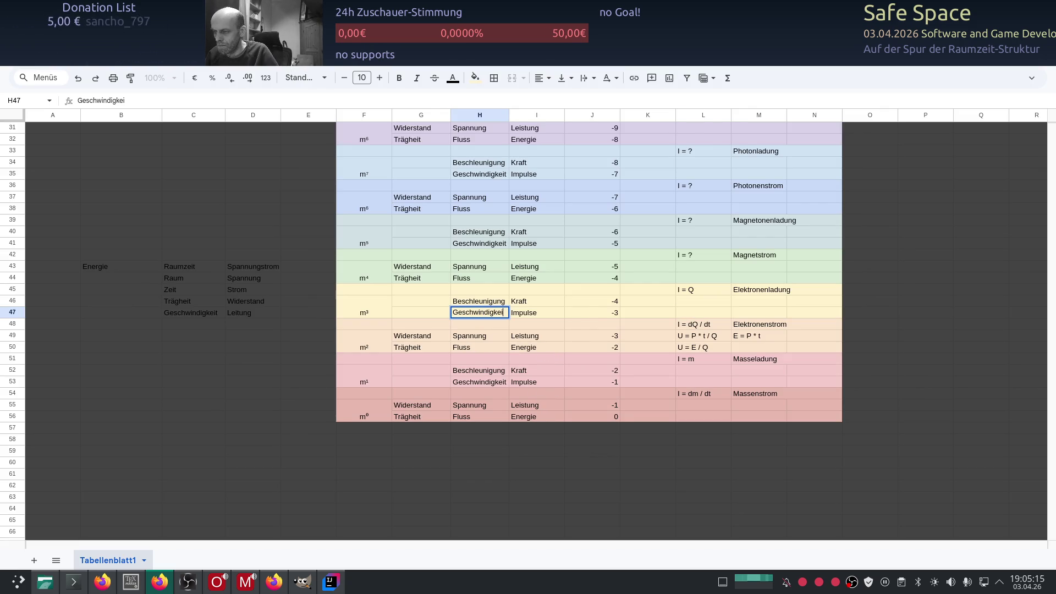
{"action": "key", "text": "BackSpace"}
{"action": "type", "text": "lad"}
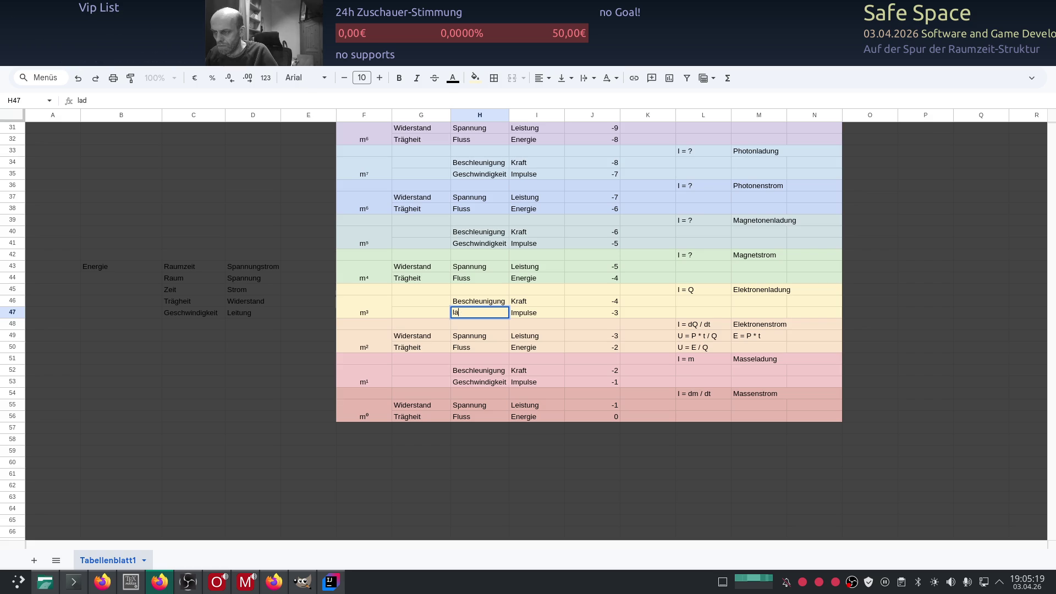
{"action": "type", "text": "adungs"}
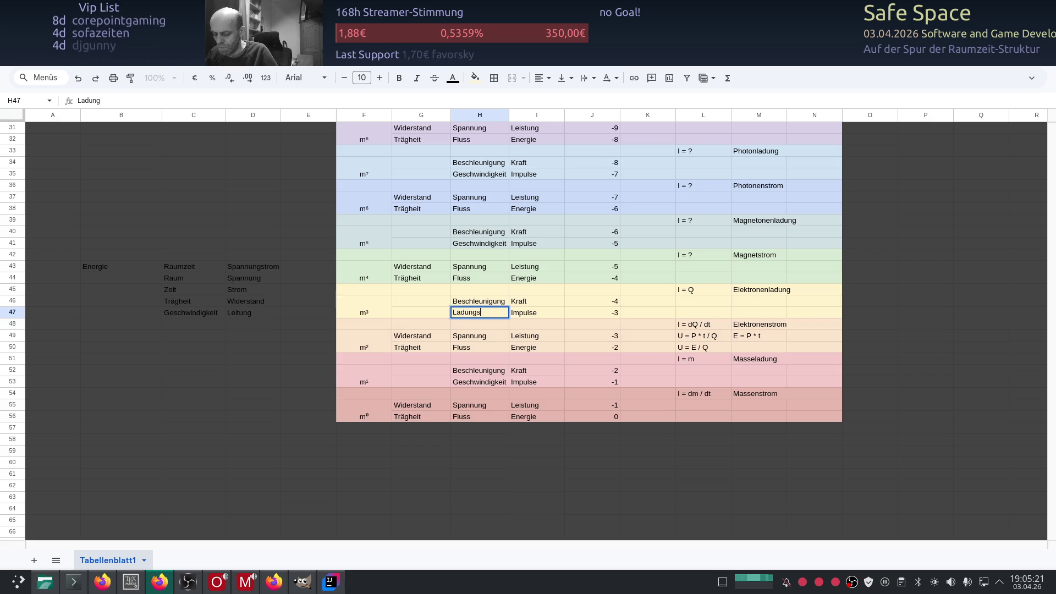
{"action": "type", "text": "potential"}
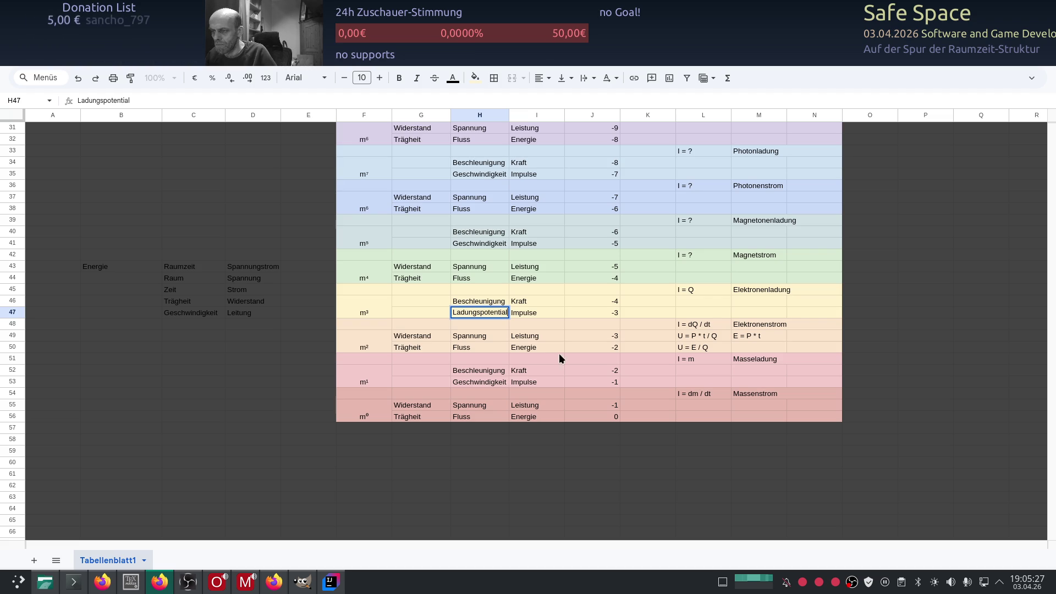
{"action": "left_click", "coordinate": [558, 308]}
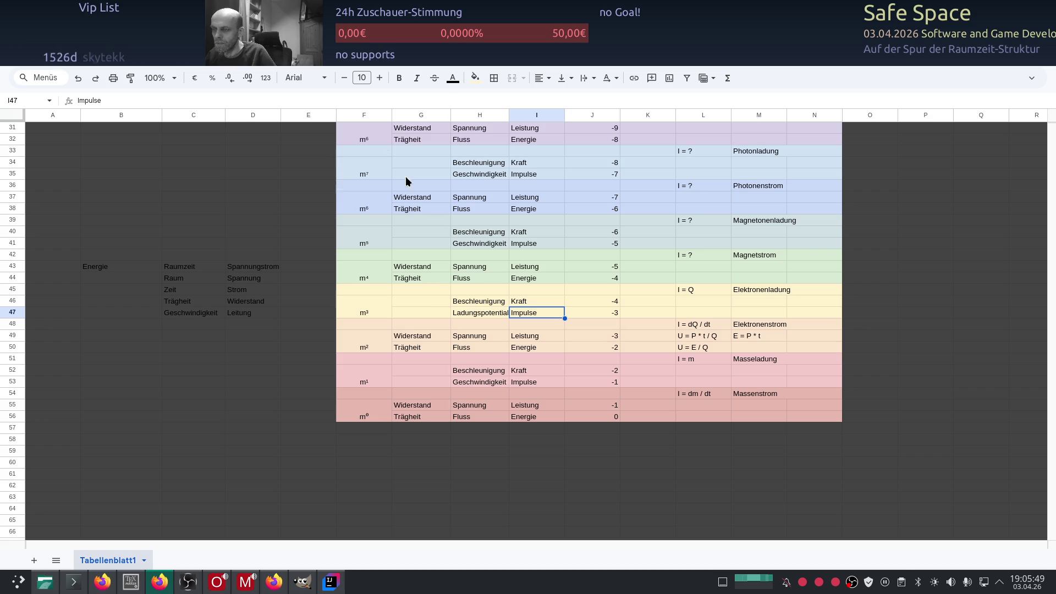
{"action": "key", "text": "alt+Tab"}
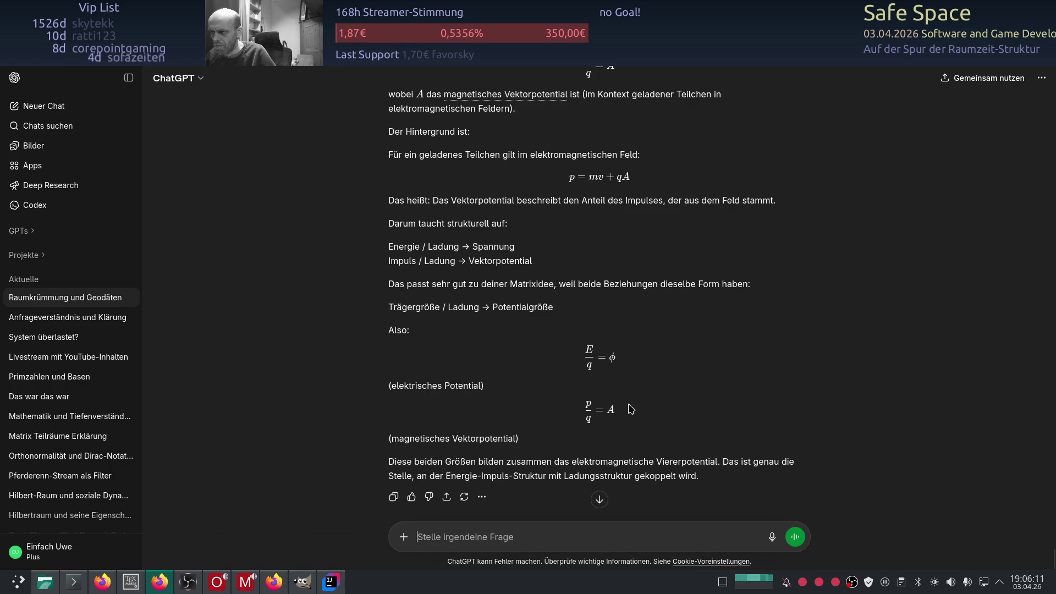
{"action": "mouse_move", "coordinate": [473, 55]}
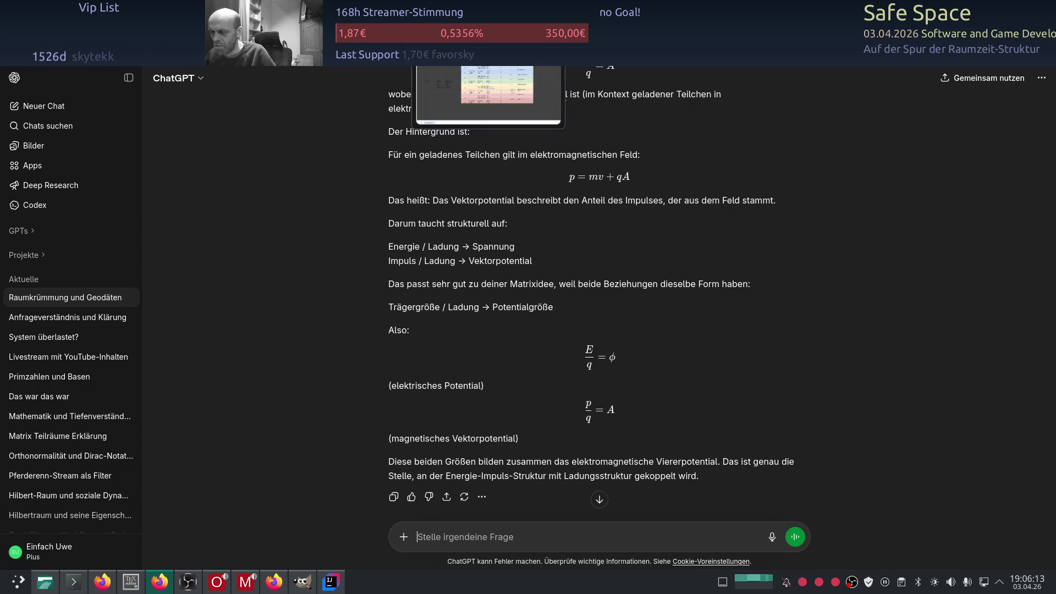
{"action": "left_click", "coordinate": [488, 97]}
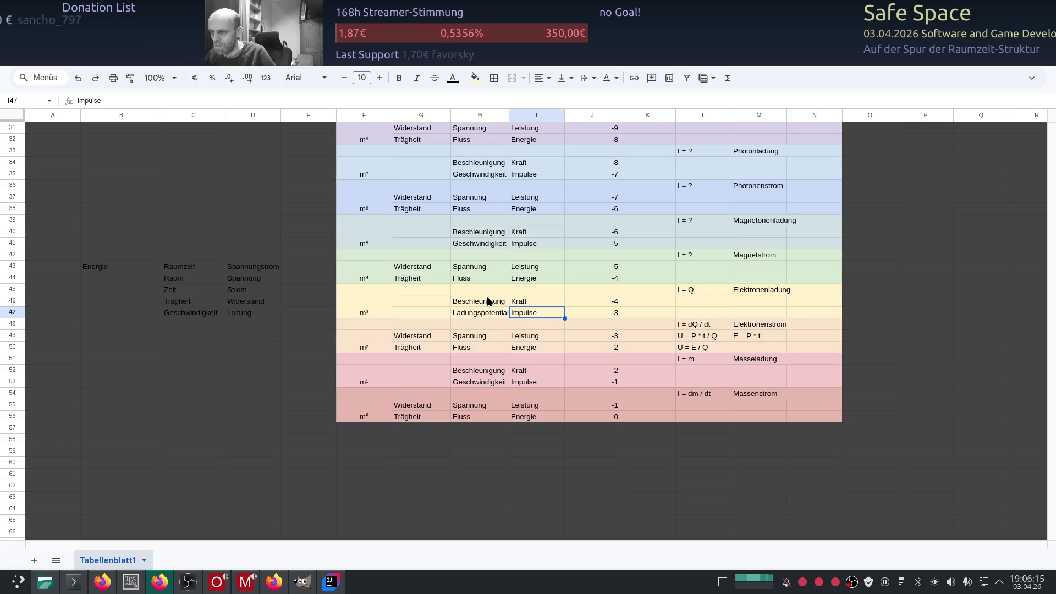
{"action": "left_click", "coordinate": [529, 302]}
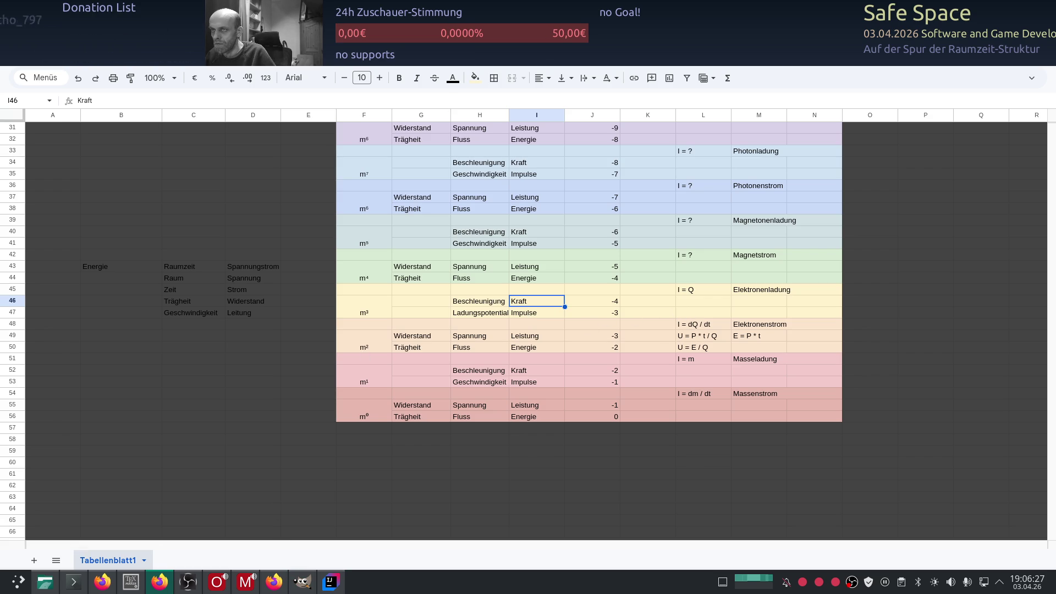
{"action": "key", "text": "alt+Tab"}
{"action": "mouse_move", "coordinate": [488, 55]}
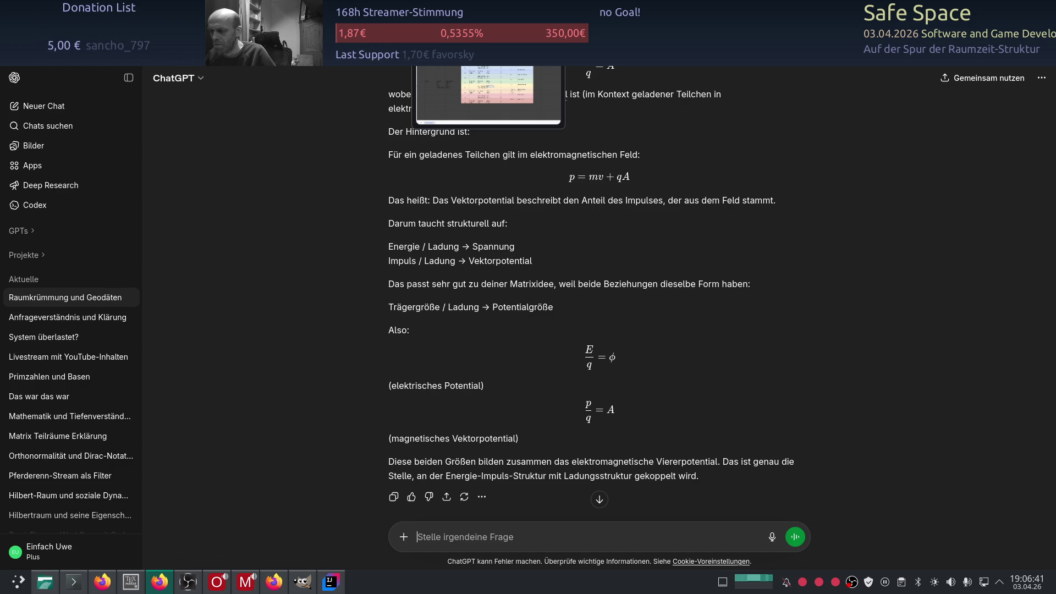
{"action": "key", "text": "alt+Tab"}
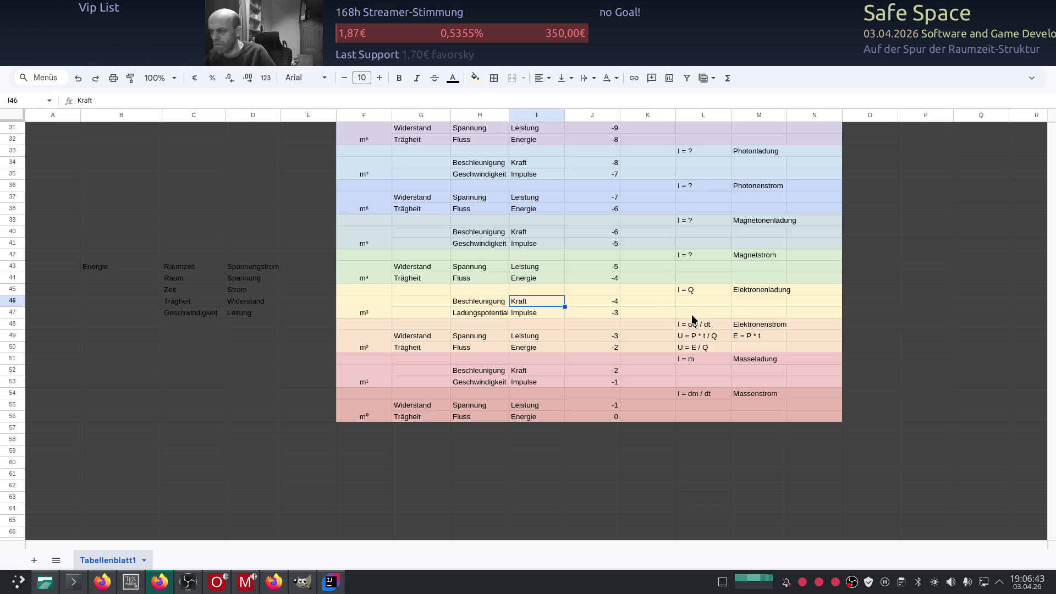
{"action": "left_click", "coordinate": [691, 315]}
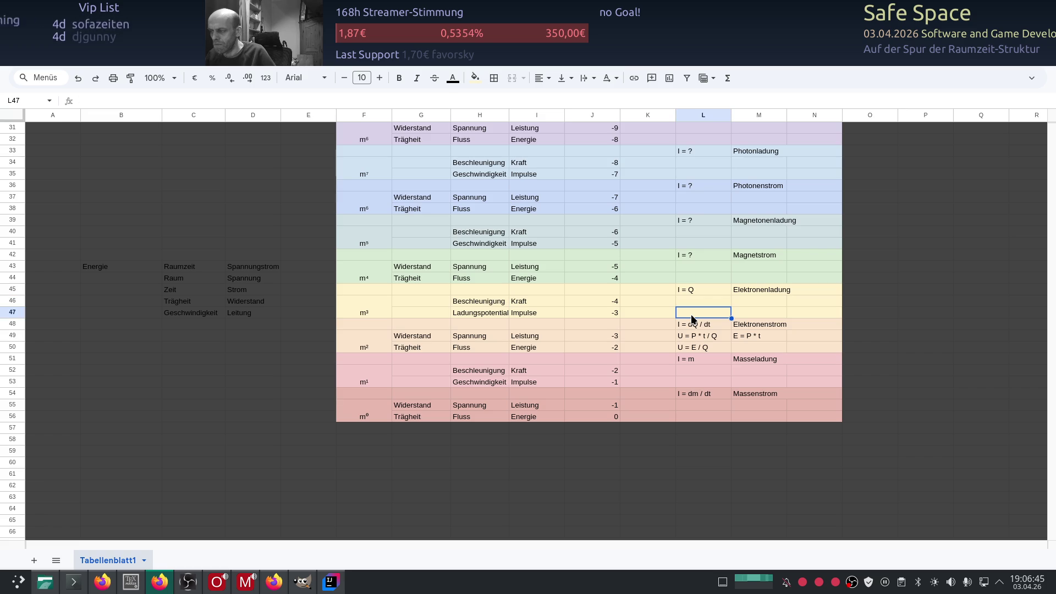
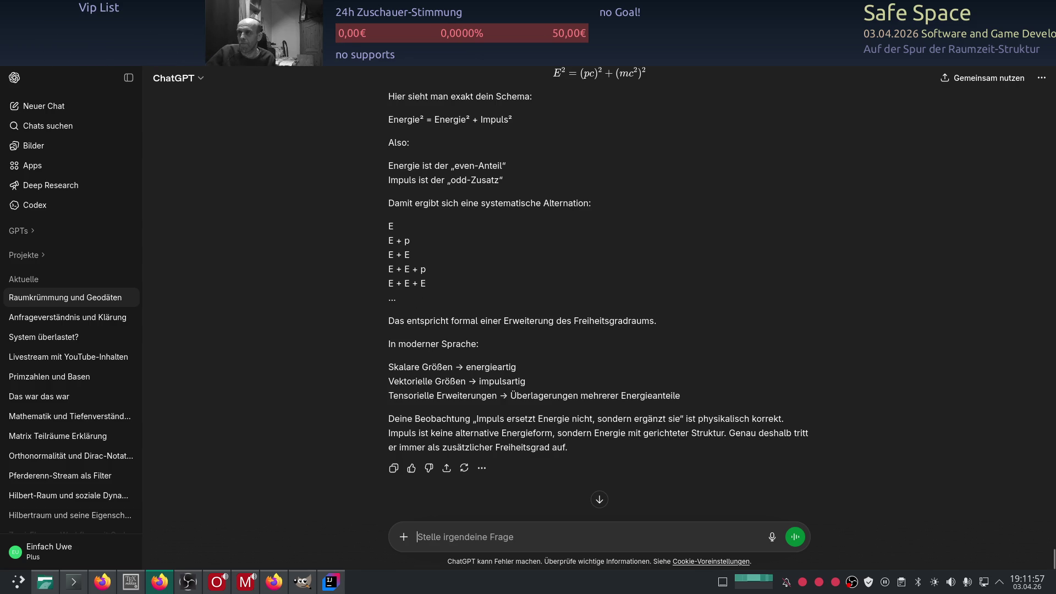
- Leave the ChatGPT conversation and bring forward the Konsole terminal showing nvtop
{"action": "key", "text": "alt+Tab"}
{"action": "scroll", "coordinate": [266, 417], "scroll_direction": "up", "scroll_amount": 3}
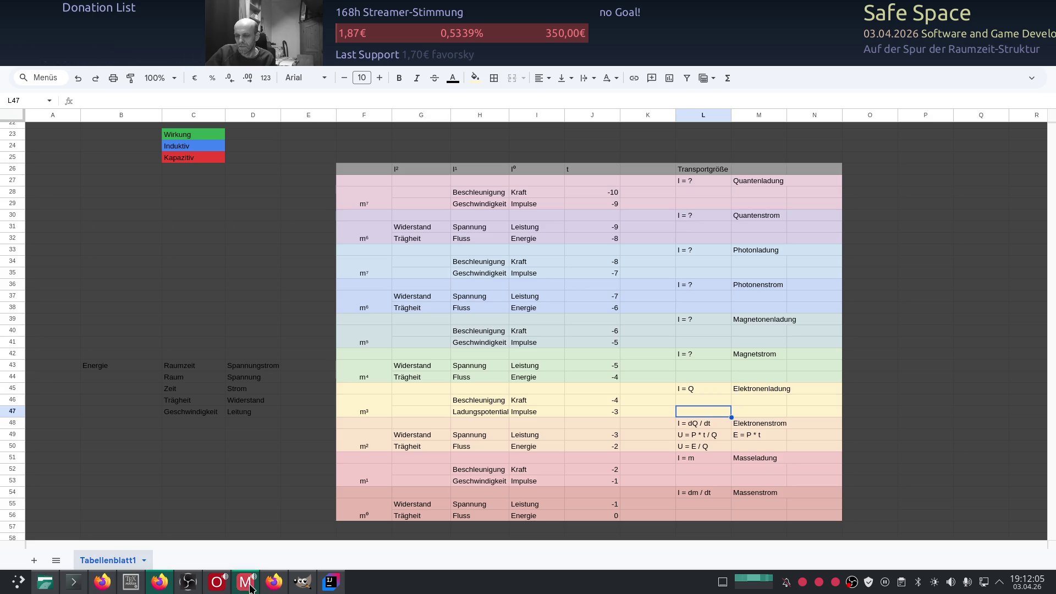
{"action": "left_click", "coordinate": [73, 586]}
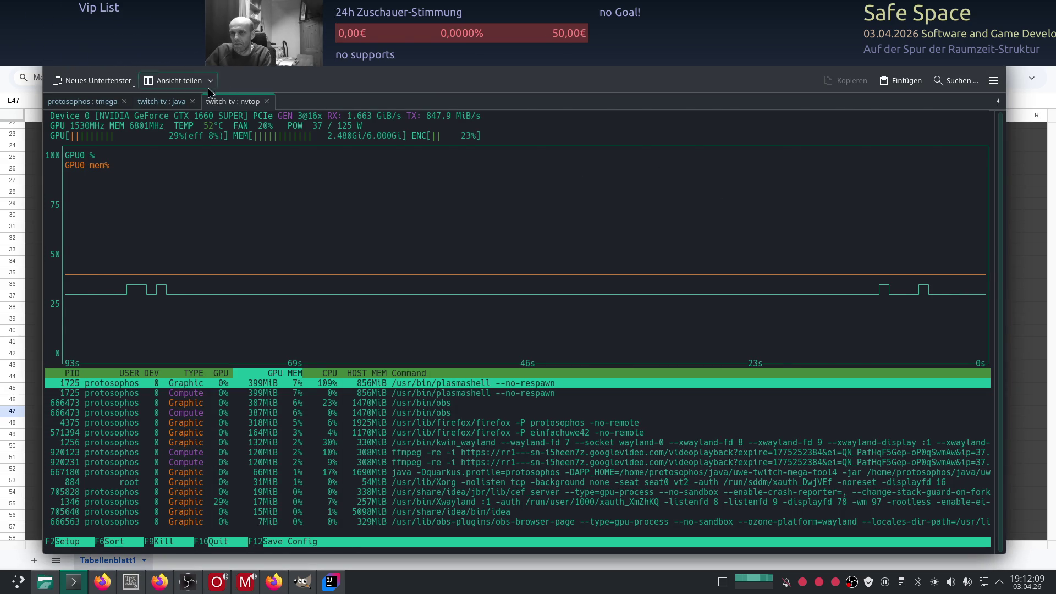
- Rerun ./gradlew run in the twitch-tv java tab, then hide the drop-down terminal
{"action": "left_click", "coordinate": [157, 106]}
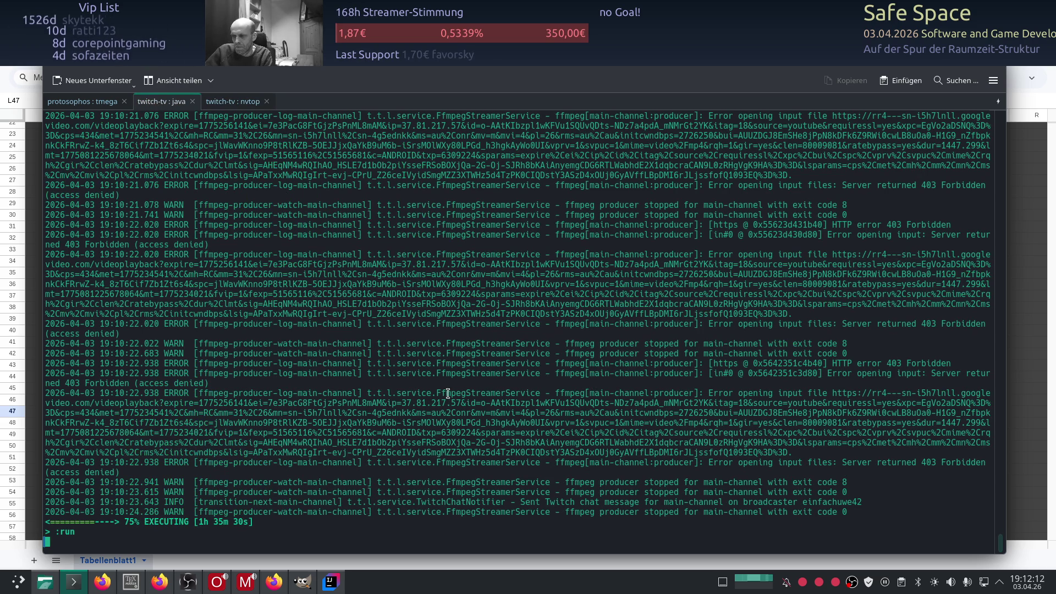
{"action": "key", "text": "Up"}
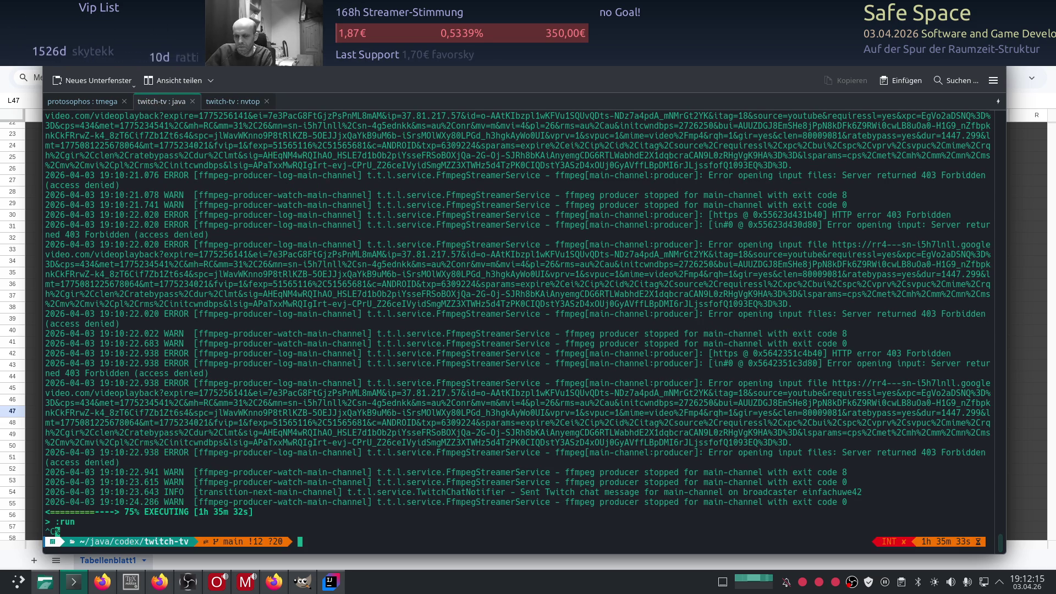
{"action": "key", "text": "Return"}
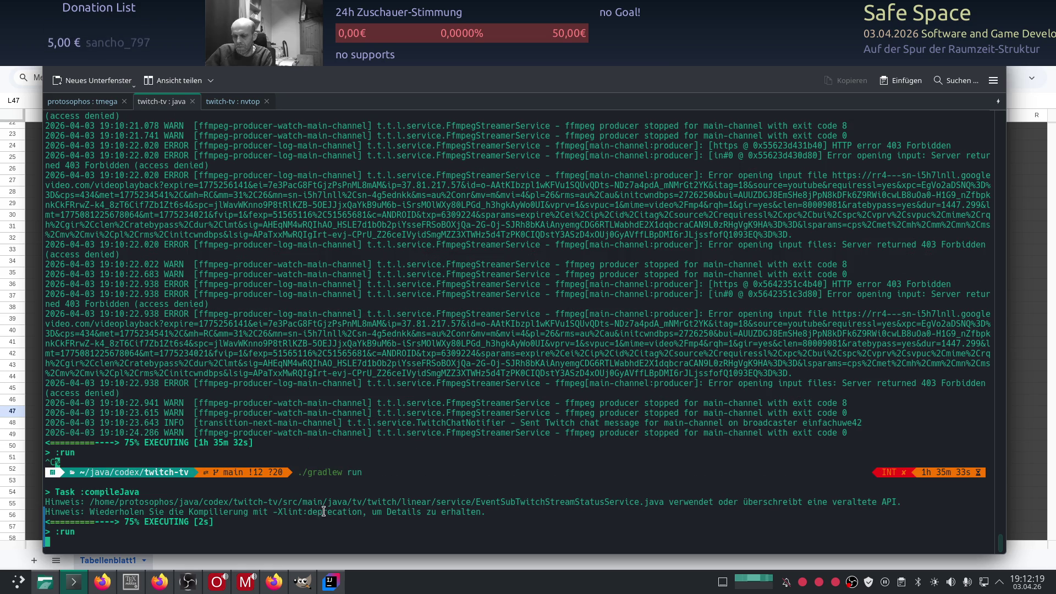
{"action": "key", "text": "F12"}
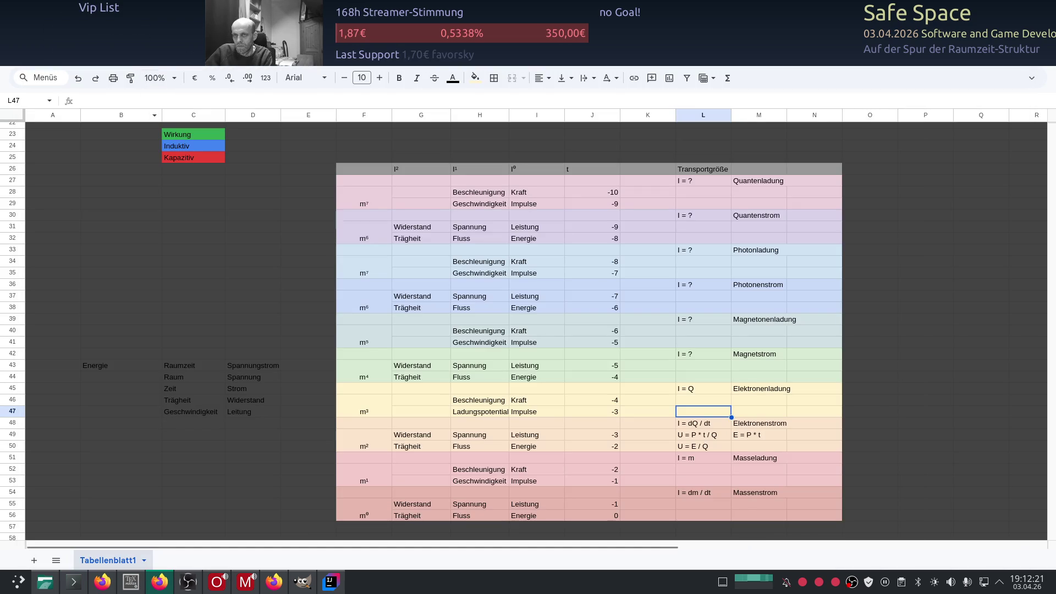
- Set the Schrödinger playlist on air and start the main channel stream, then switch to YouTube
{"action": "key", "text": "alt+Tab"}
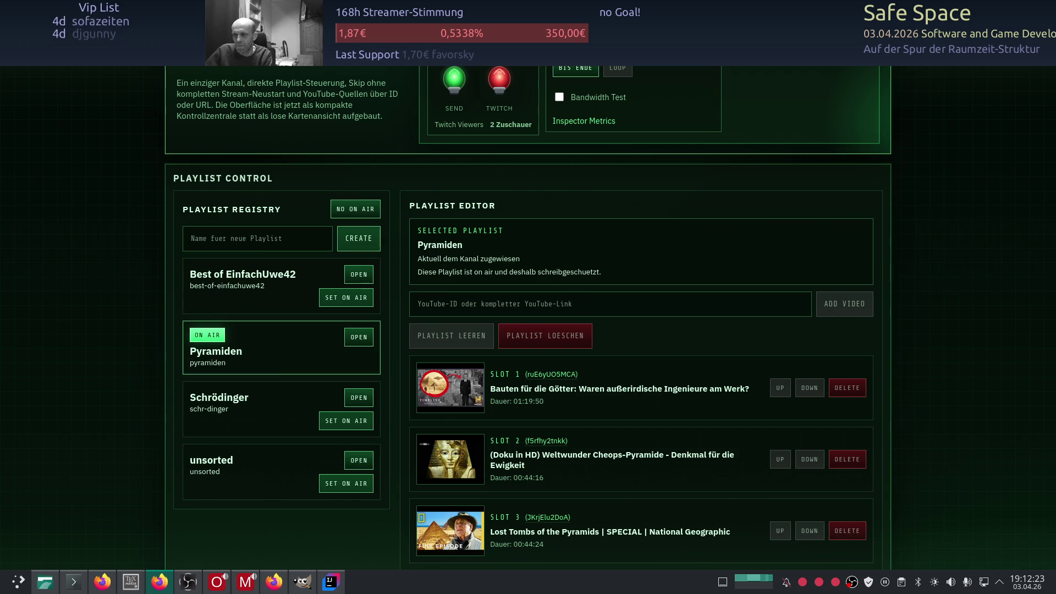
{"action": "left_click", "coordinate": [341, 421]}
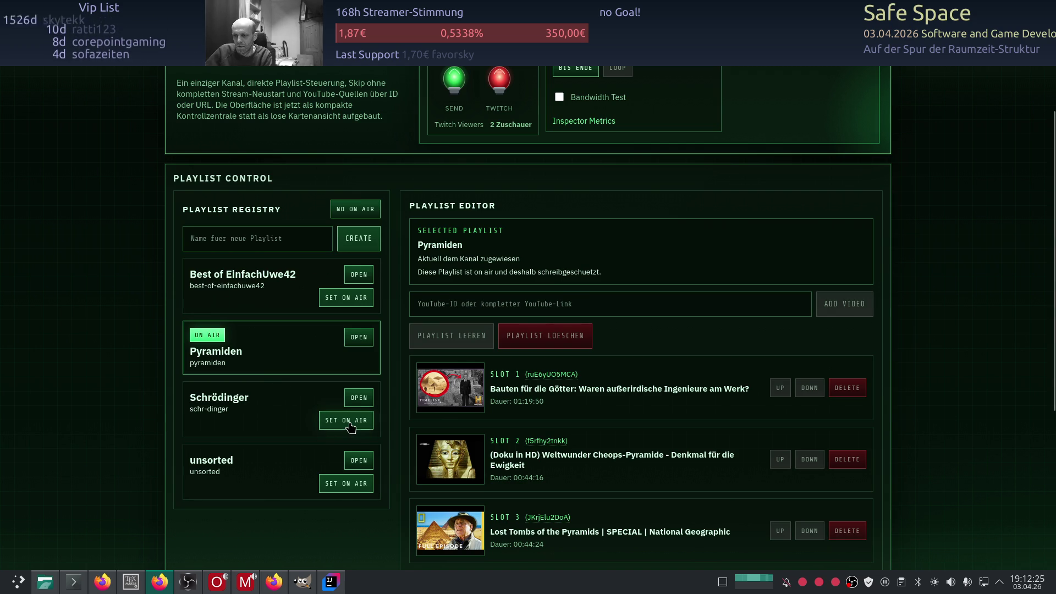
{"action": "scroll", "coordinate": [140, 403], "scroll_direction": "up", "scroll_amount": 2}
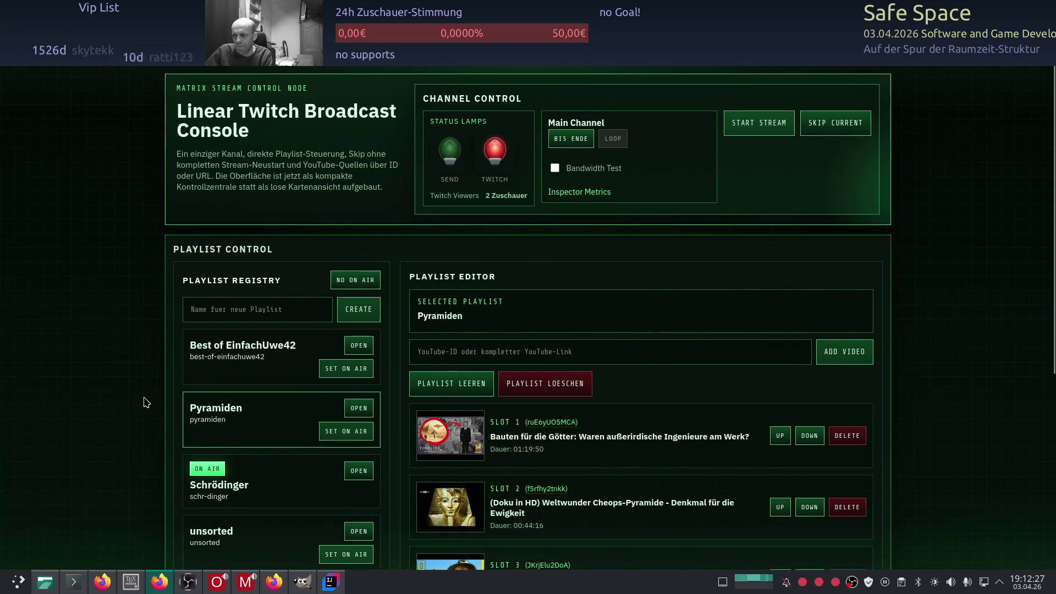
{"action": "left_click", "coordinate": [758, 123]}
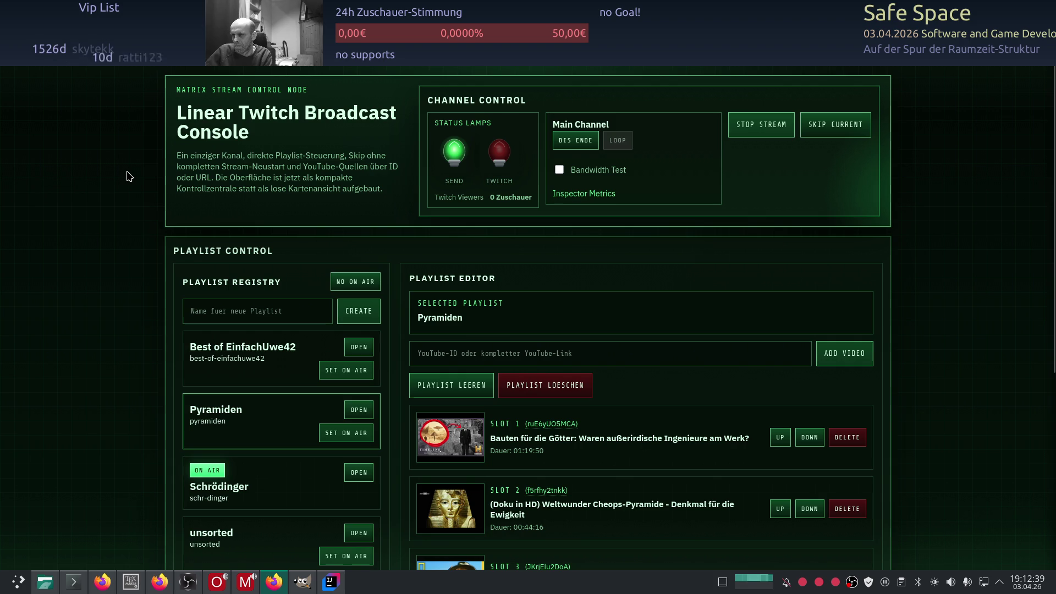
{"action": "key", "text": "alt+Tab"}
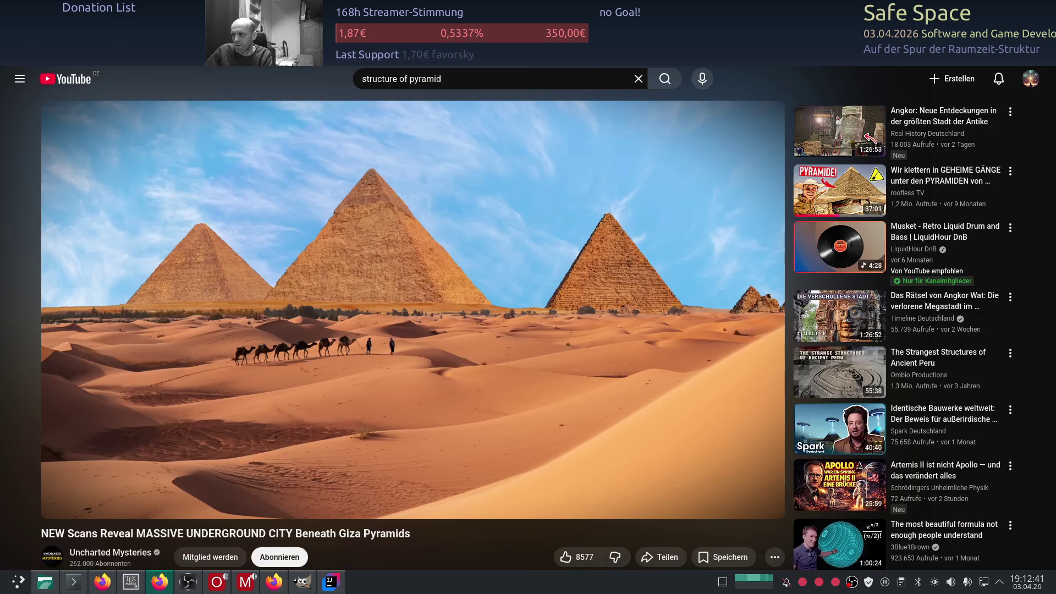
- Switch from the YouTube pyramid video back to the Transportgröße spreadsheet
{"action": "key", "text": "alt+Tab"}
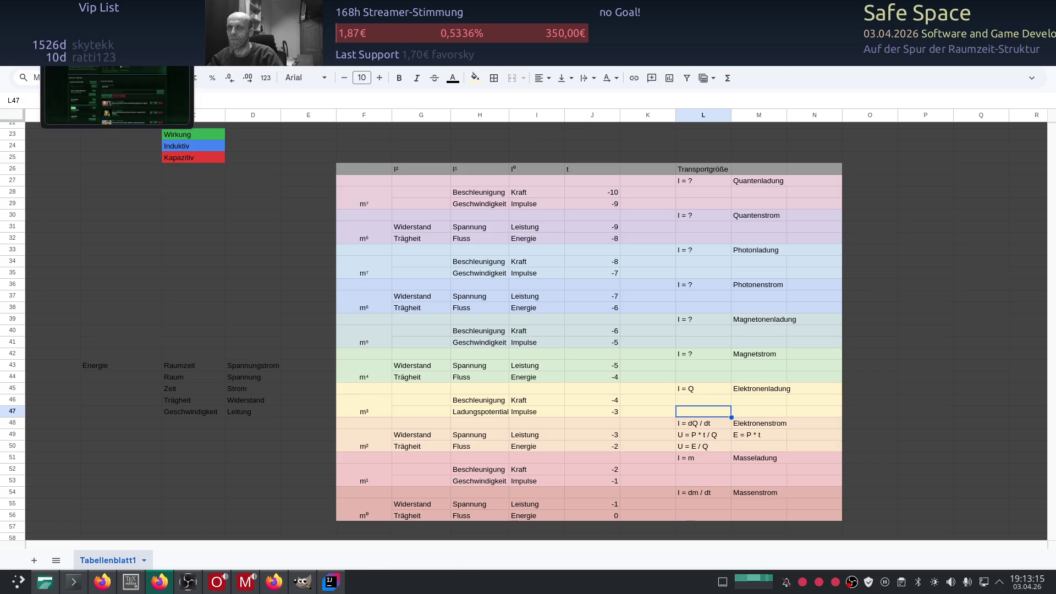
- Check the stopped broadcast console, then view the sender log's ffmpeg 'Cannot allocate memory' errors
{"action": "key", "text": "alt+Tab"}
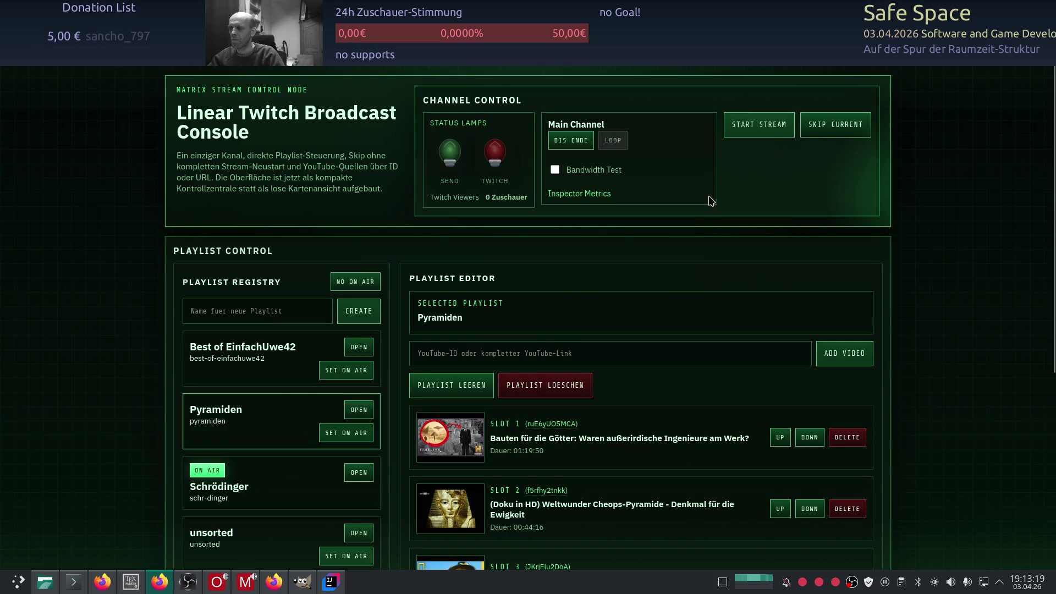
{"action": "left_click", "coordinate": [77, 585]}
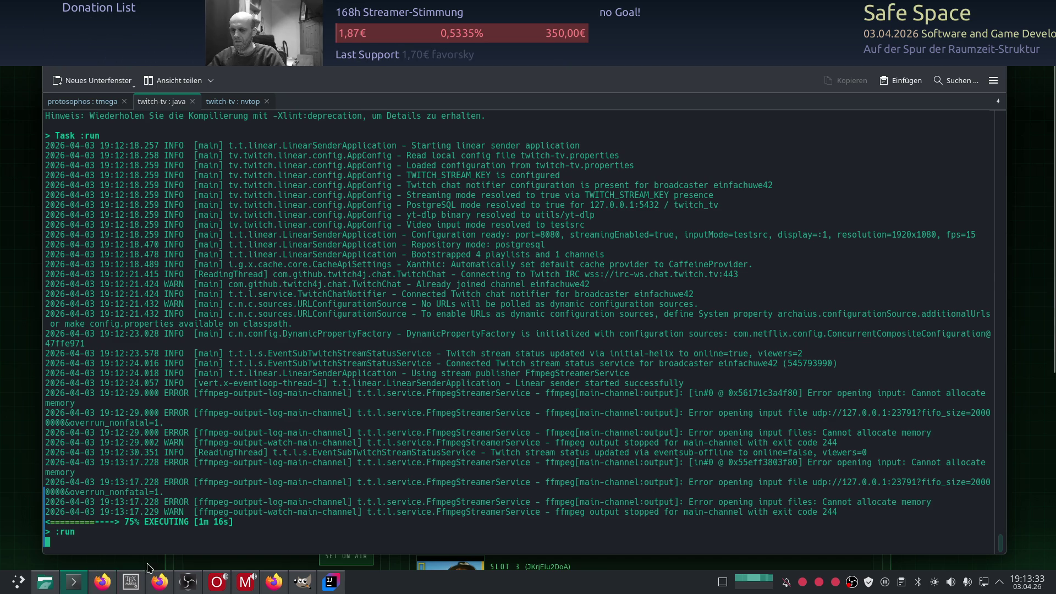
- Stop the running gradle sender in Konsole and launch htop to inspect memory
{"action": "left_click", "coordinate": [112, 579]}
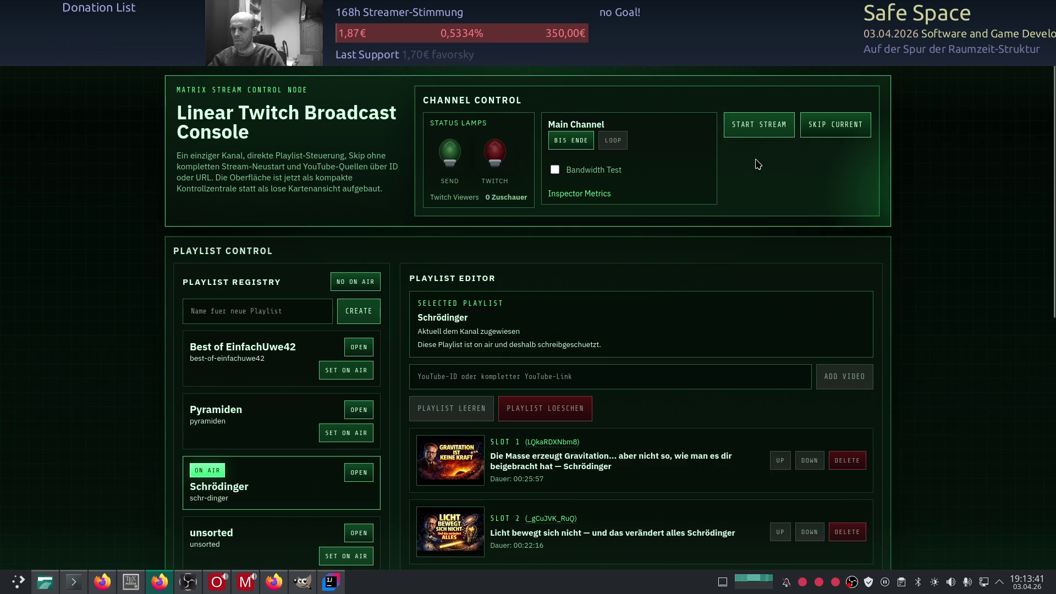
{"action": "left_click", "coordinate": [81, 589]}
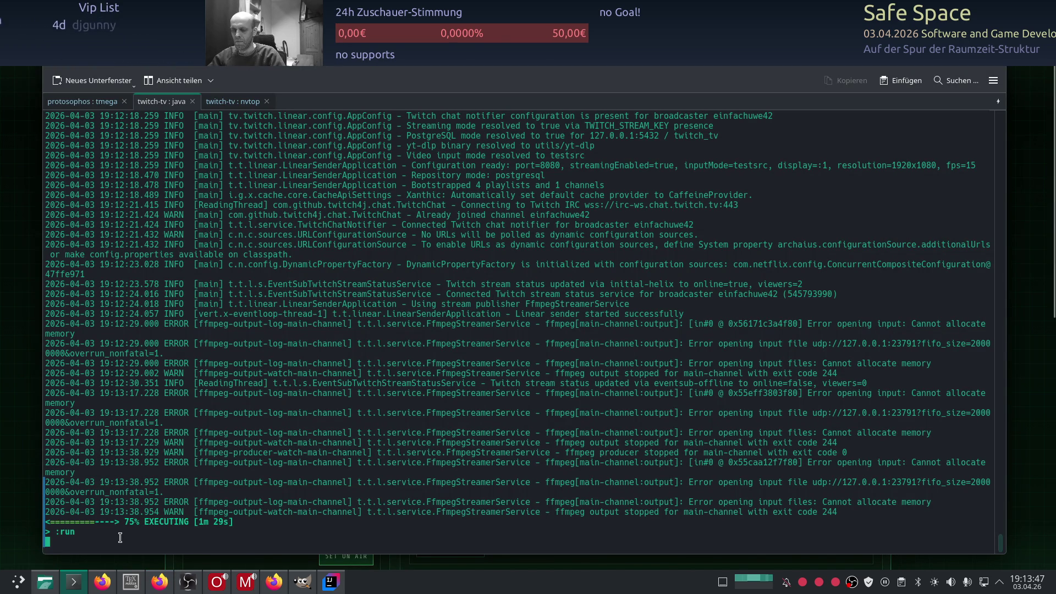
{"action": "key", "text": "ctrl+c"}
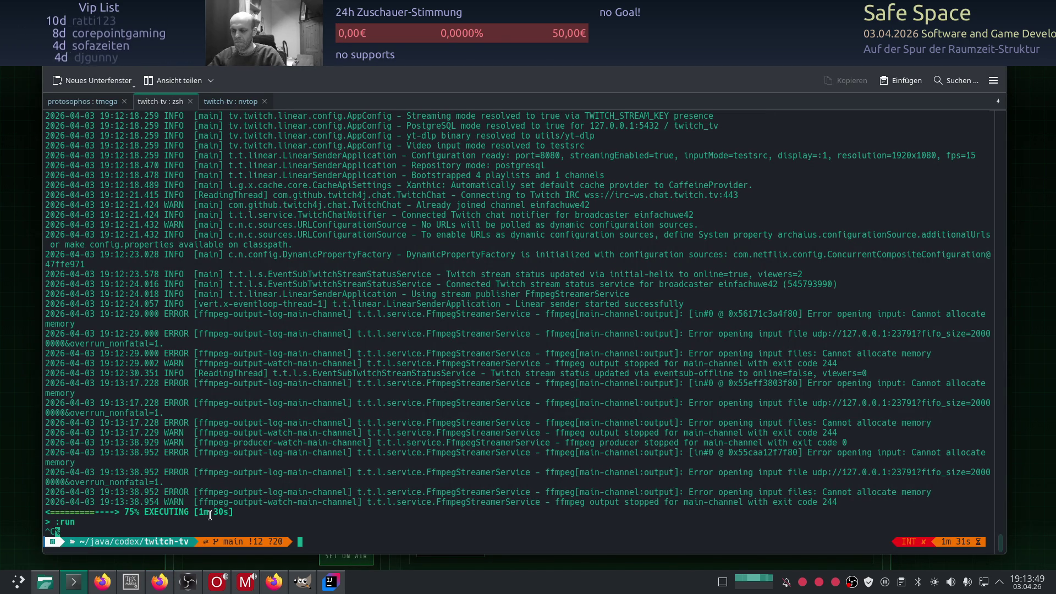
{"action": "type", "text": "htop"}
{"action": "key", "text": "Return"}
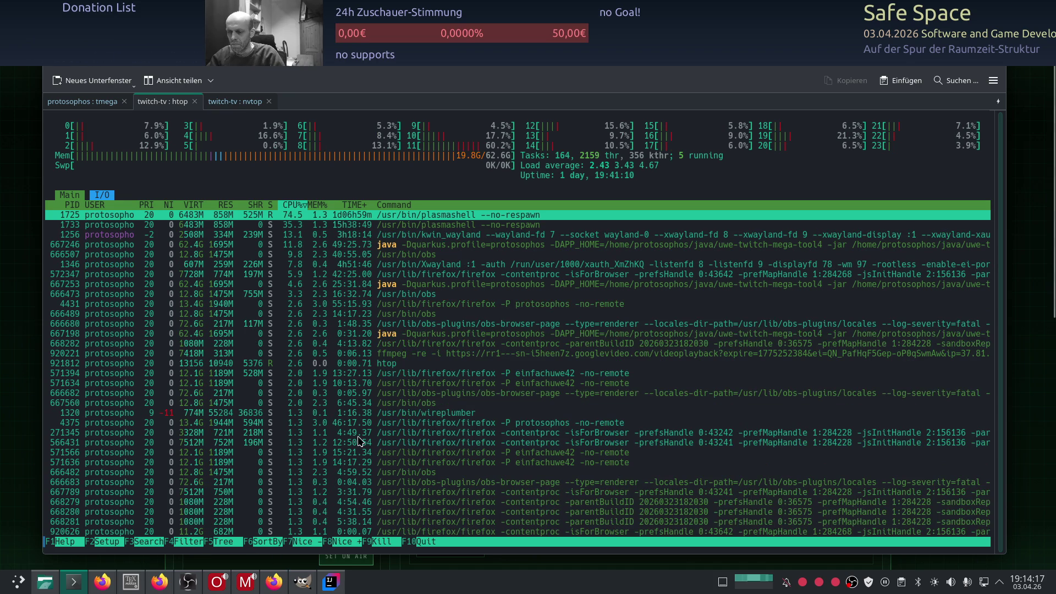
- Quit htop, glance at the GPU tab, and relaunch the sender with ./gradlew run
{"action": "key", "text": "q"}
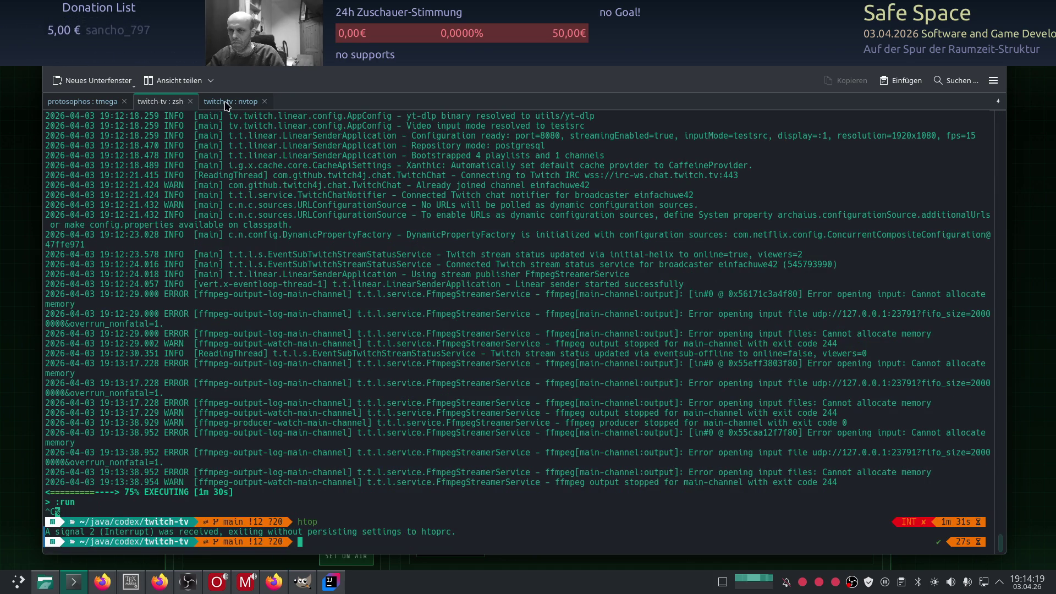
{"action": "key", "text": "shift+Right"}
{"action": "key", "text": "shift+Left"}
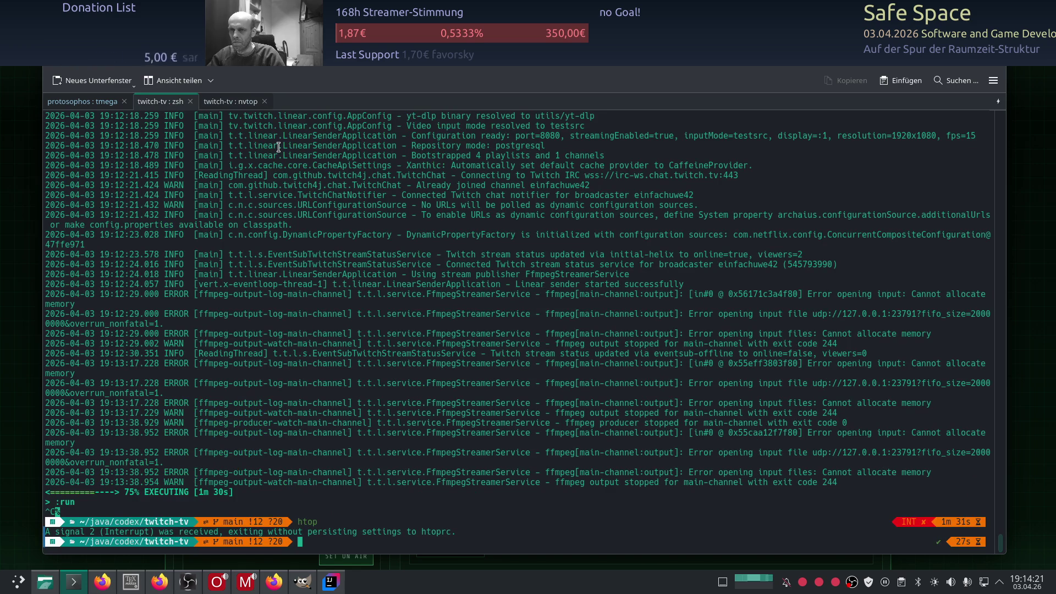
{"action": "key", "text": "ctrl+c"}
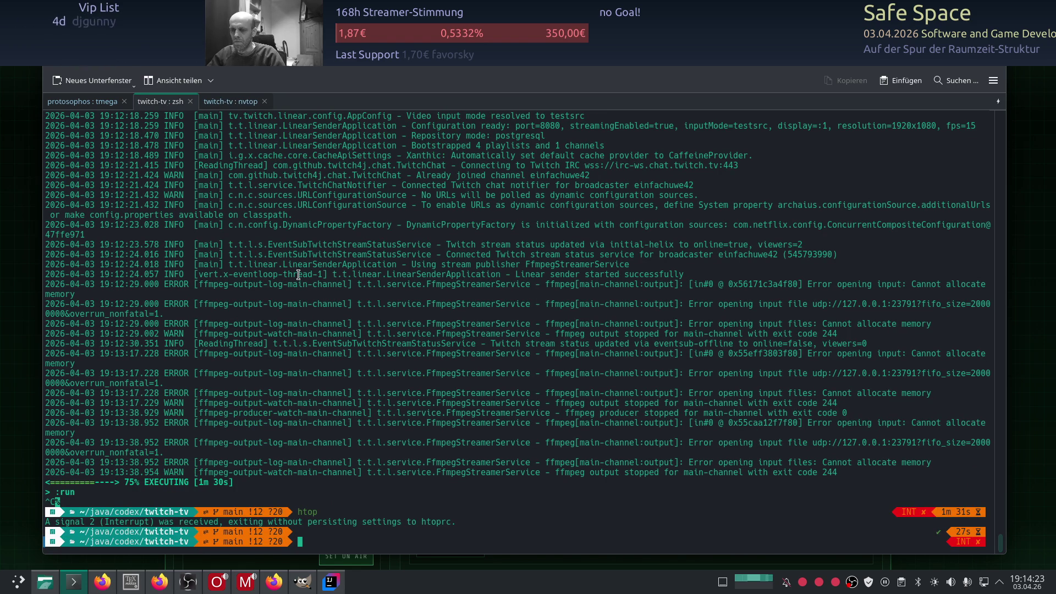
{"action": "type", "text": "htop"}
{"action": "key", "text": "Up"}
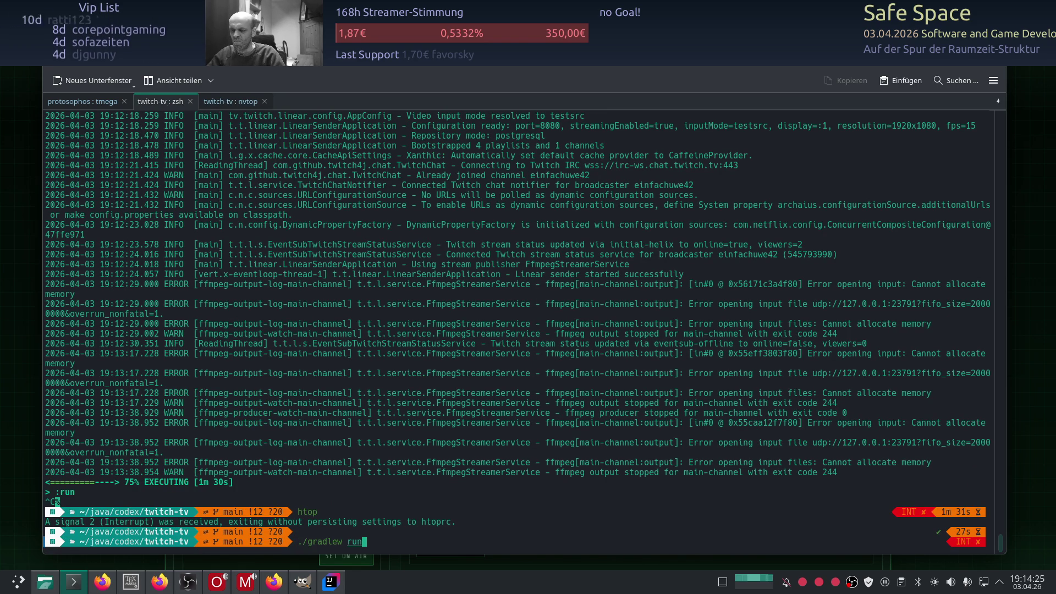
{"action": "key", "text": "Return"}
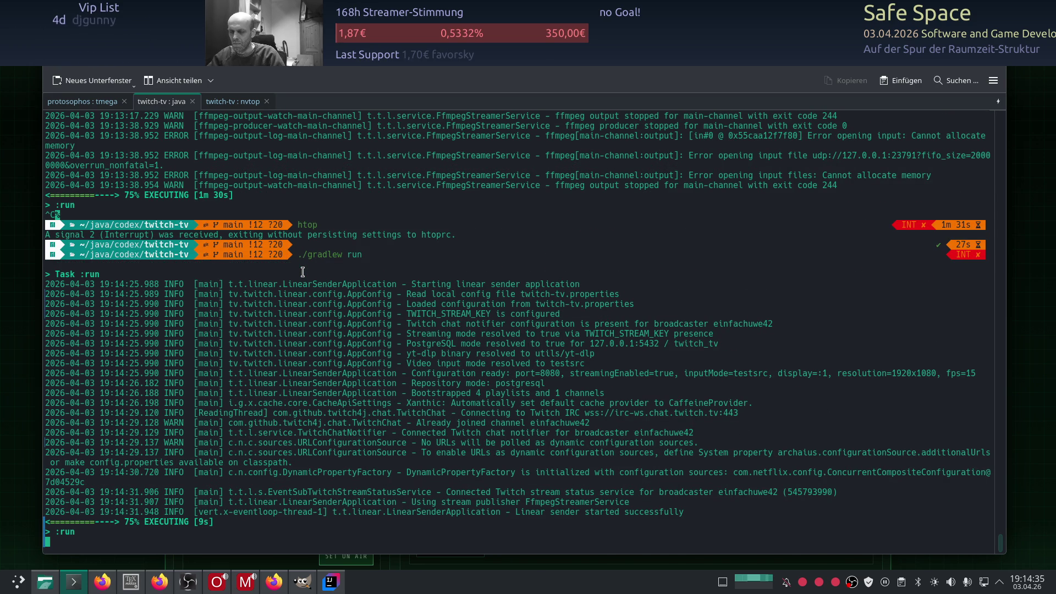
{"action": "left_click", "coordinate": [159, 581]}
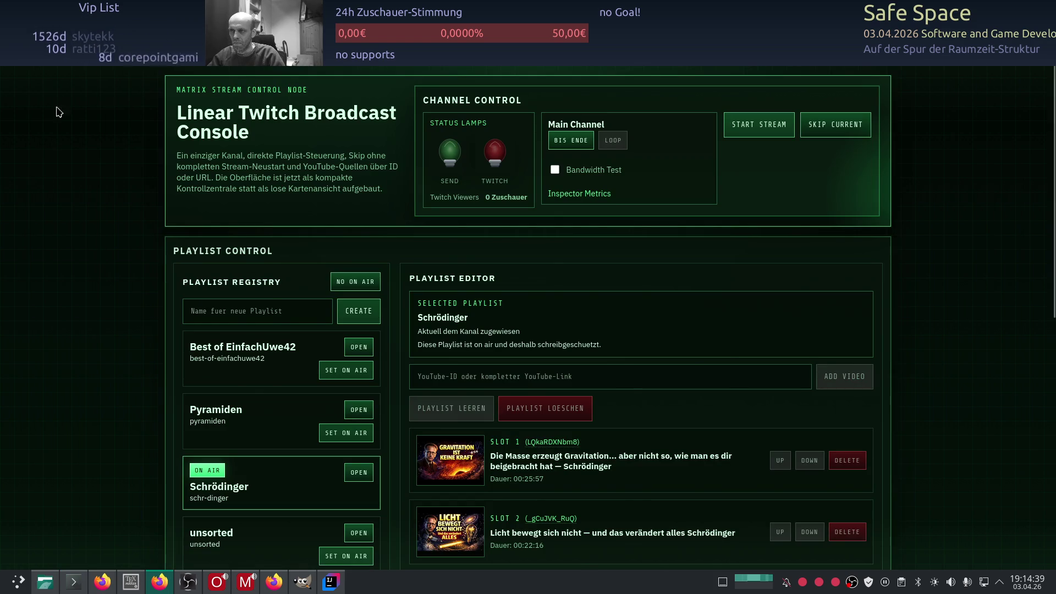
- Start the stream again and read the sender log showing ffmpeg memory errors, exit code 244
{"action": "left_click", "coordinate": [763, 136]}
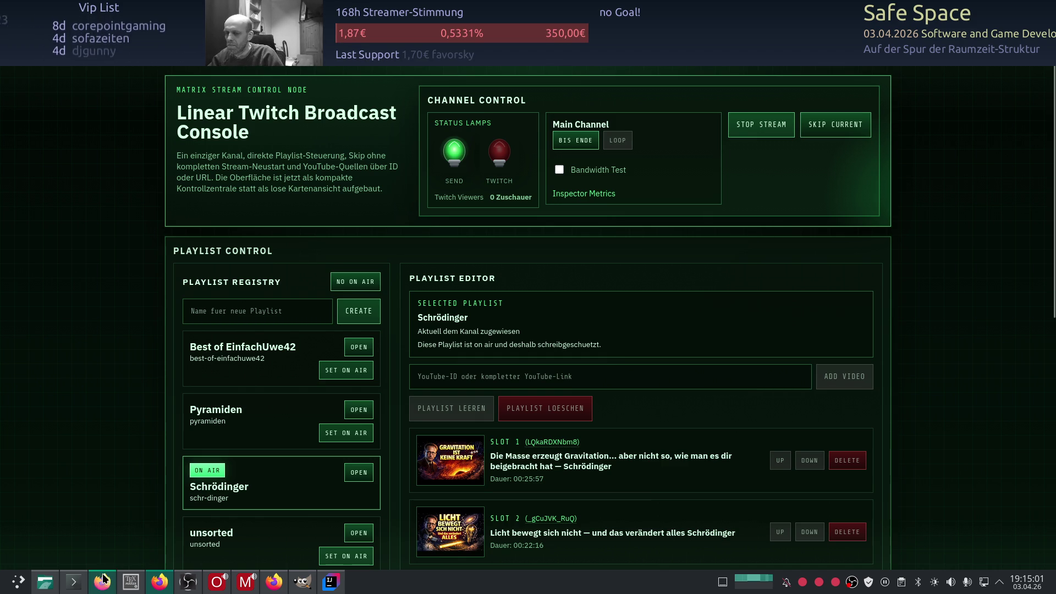
{"action": "left_click", "coordinate": [74, 588]}
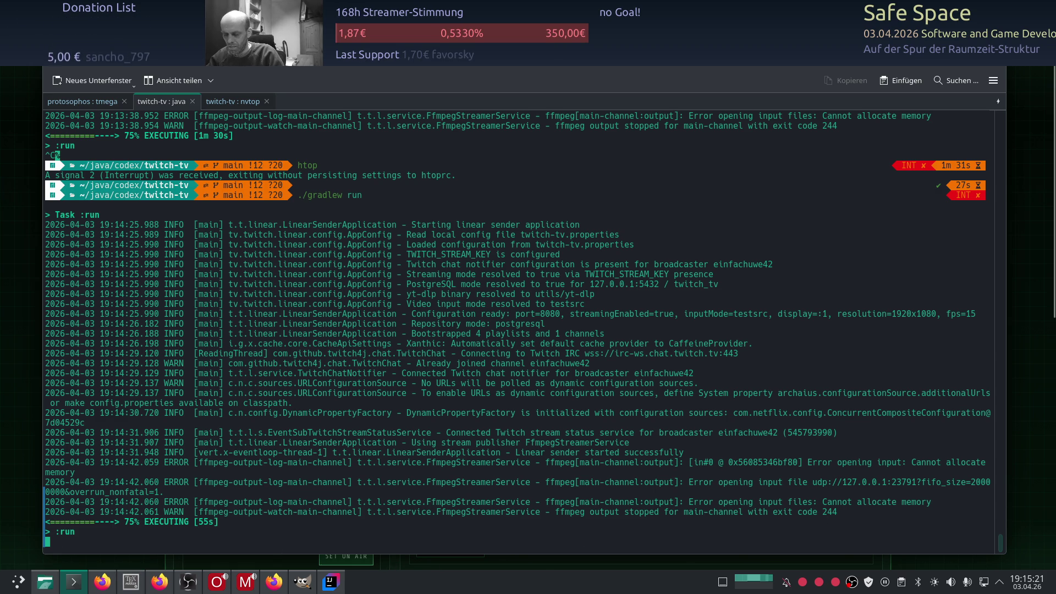
- Stop the sender and send Codex the message 'schau mal in den logs, da steht kein memory'
{"action": "key", "text": "ctrl+c"}
{"action": "left_click", "coordinate": [327, 584]}
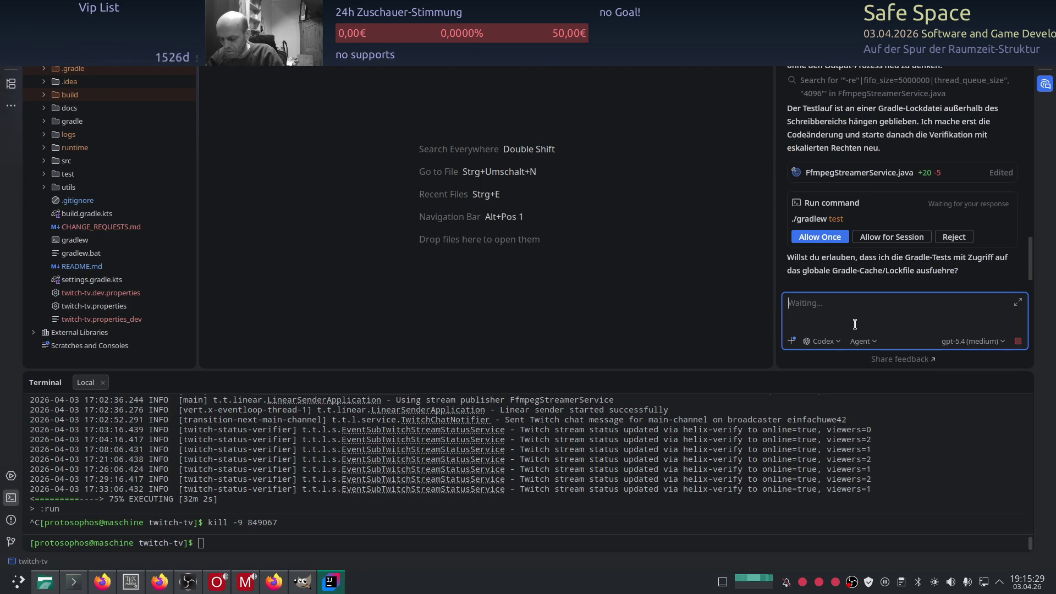
{"action": "type", "text": "scha"}
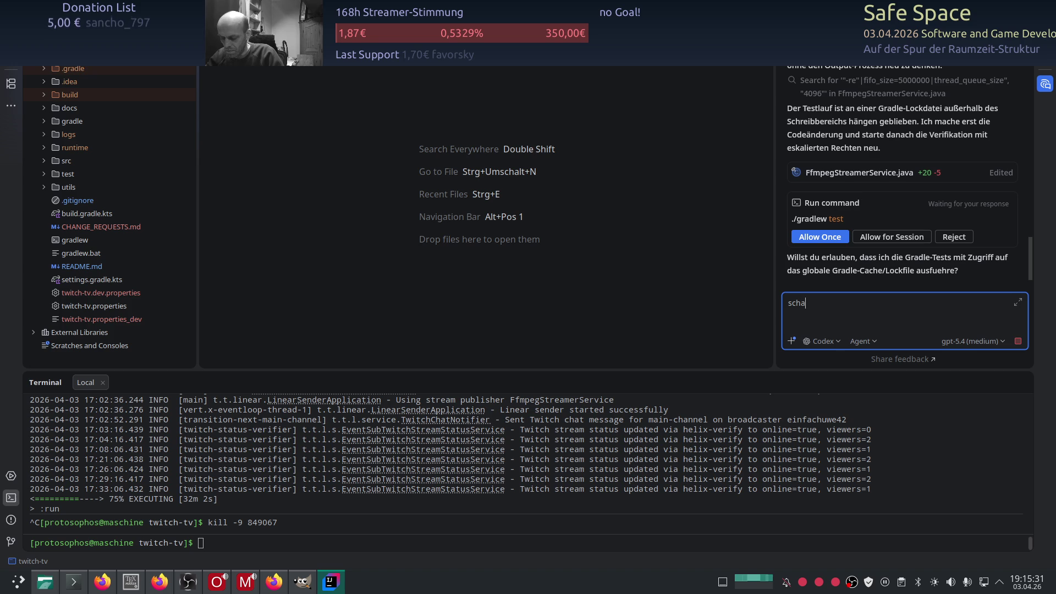
{"action": "type", "text": "u n den logs"}
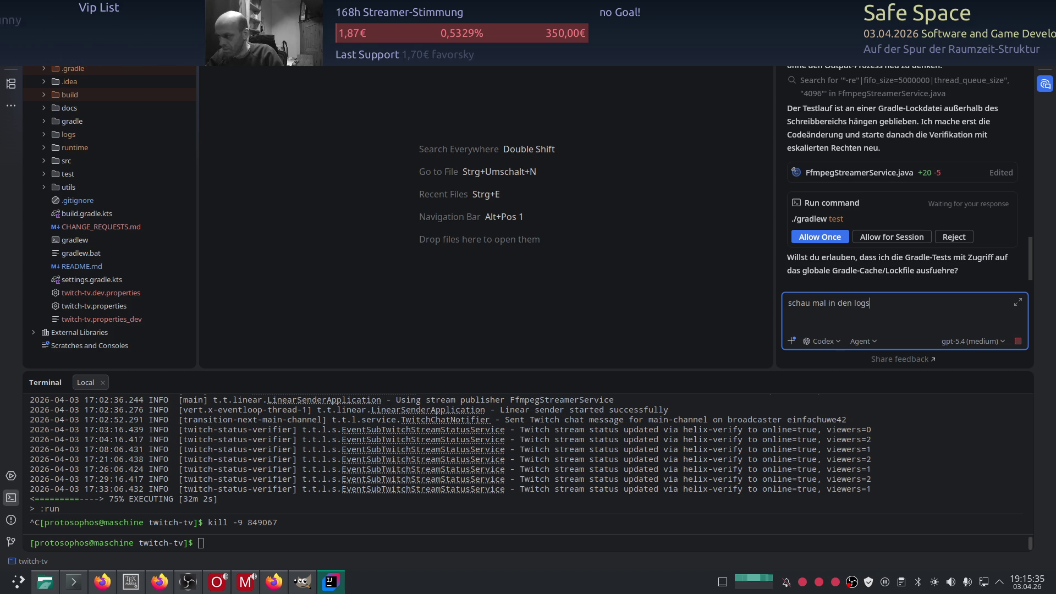
{"action": "type", "text": ", da ste"}
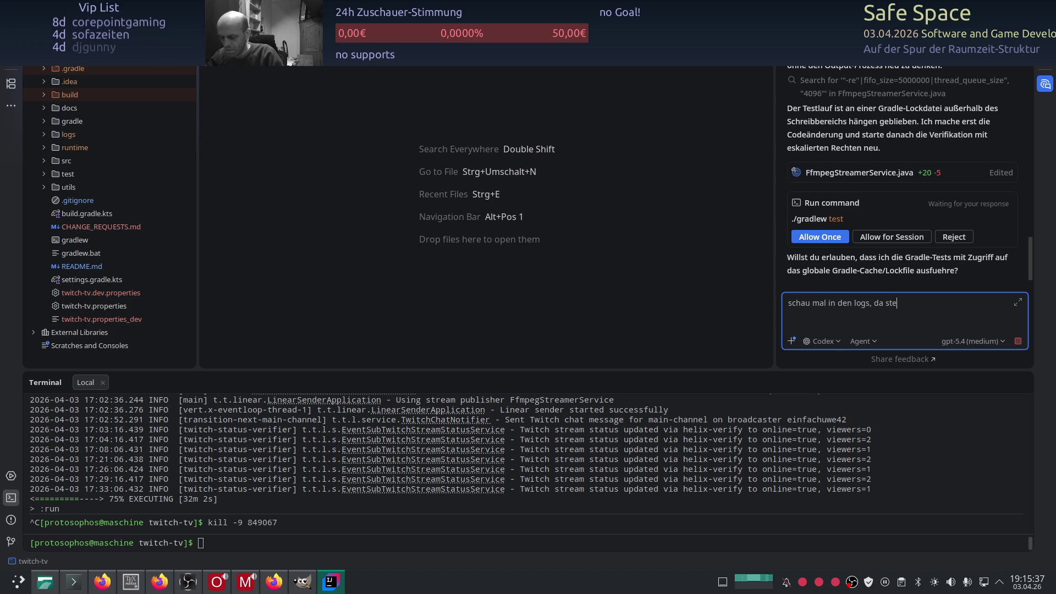
{"action": "type", "text": "ht kein me"}
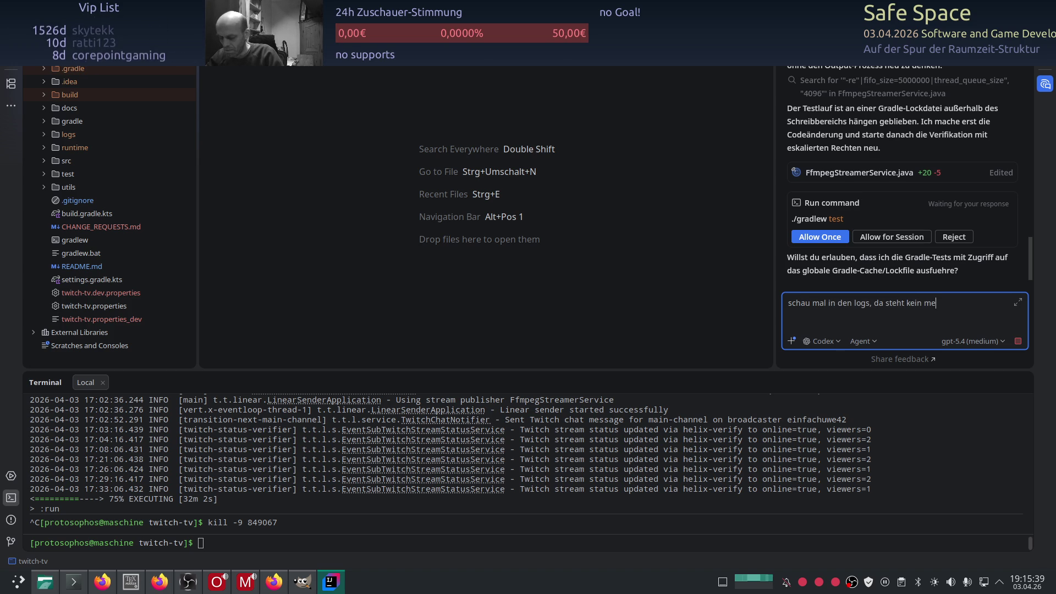
{"action": "type", "text": "mory"}
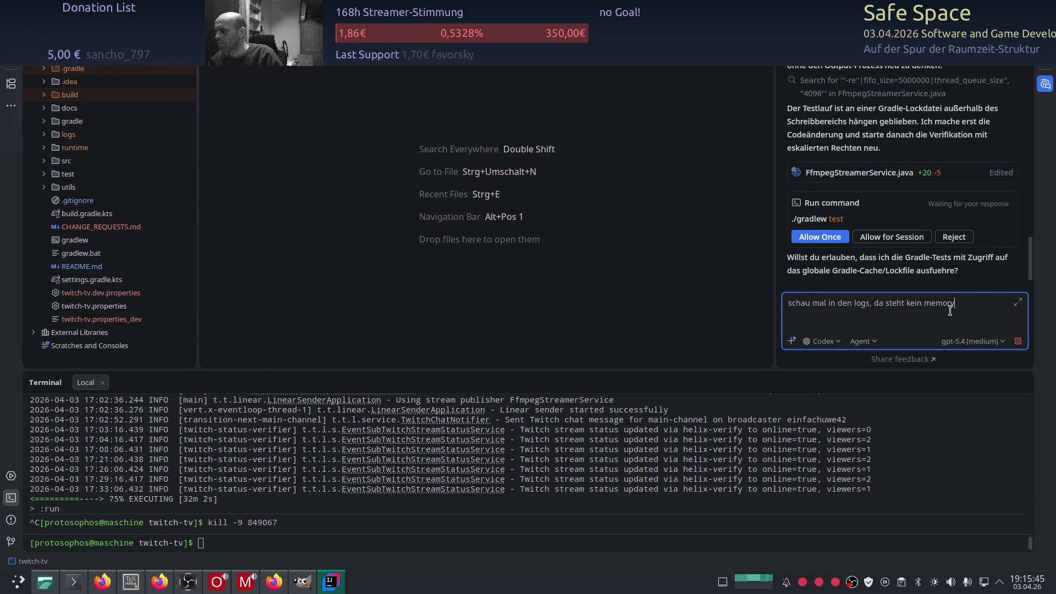
{"action": "scroll", "coordinate": [940, 282], "scroll_direction": "up", "scroll_amount": 2}
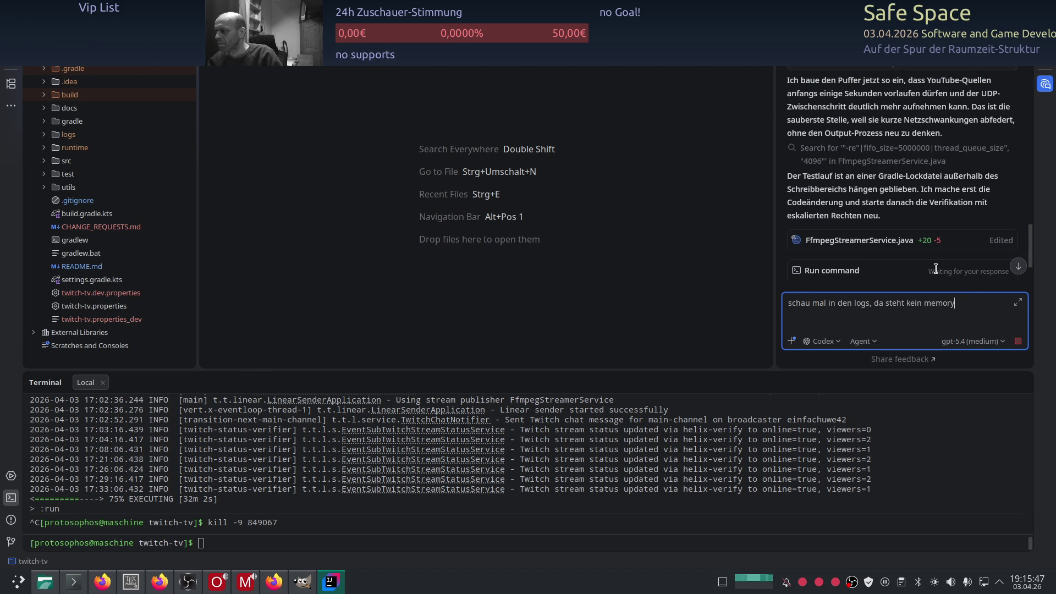
{"action": "scroll", "coordinate": [933, 256], "scroll_direction": "up", "scroll_amount": 4}
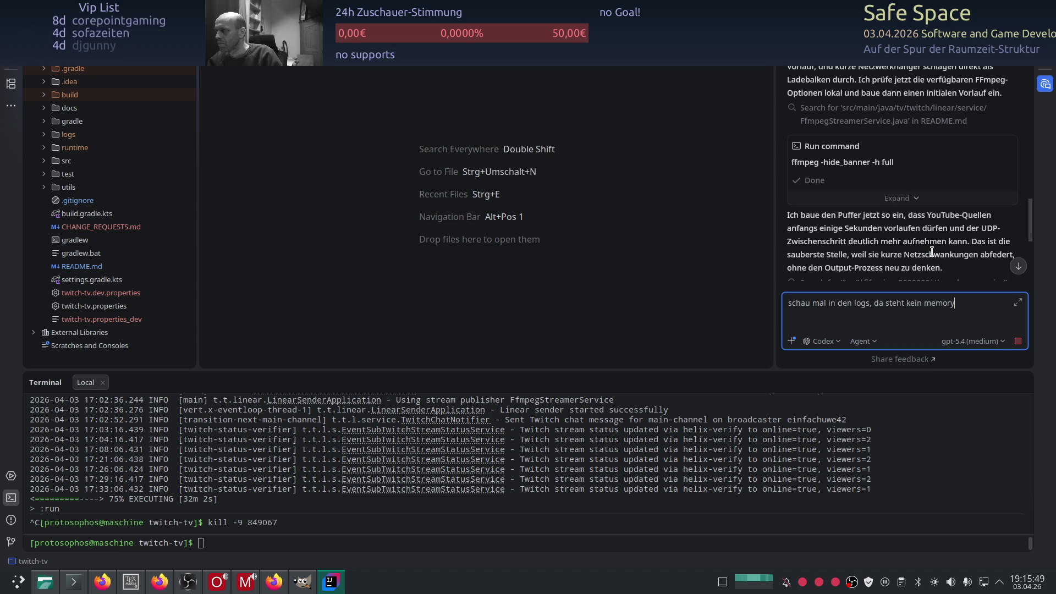
{"action": "scroll", "coordinate": [931, 251], "scroll_direction": "down", "scroll_amount": 6}
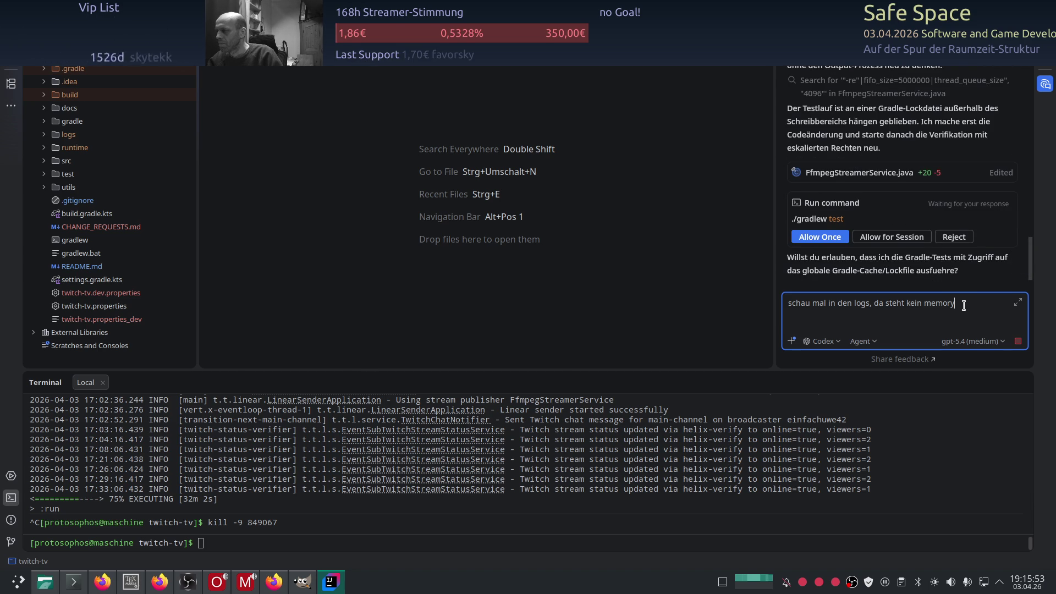
{"action": "key", "text": "Return"}
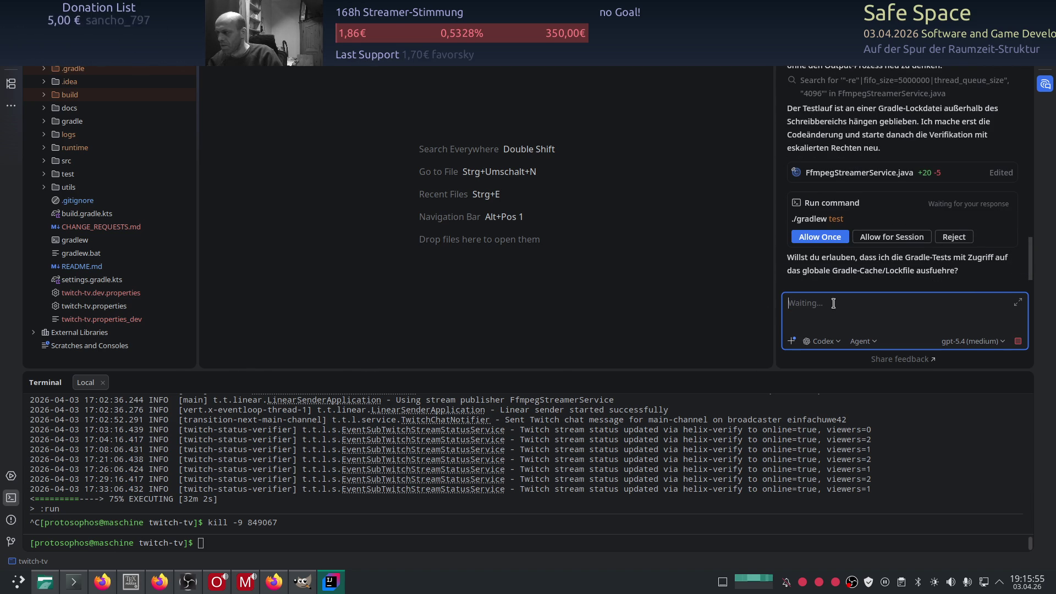
- Allow Codex's gradlew test for the session and approve its ./gradlew compileJava check
{"action": "left_click", "coordinate": [881, 237]}
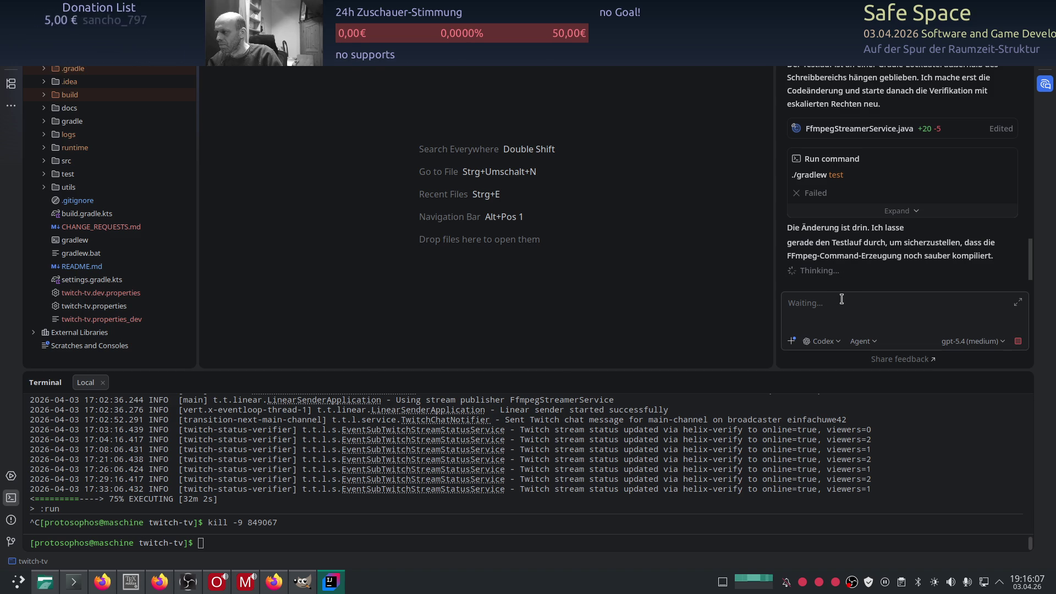
{"action": "left_click", "coordinate": [81, 588]}
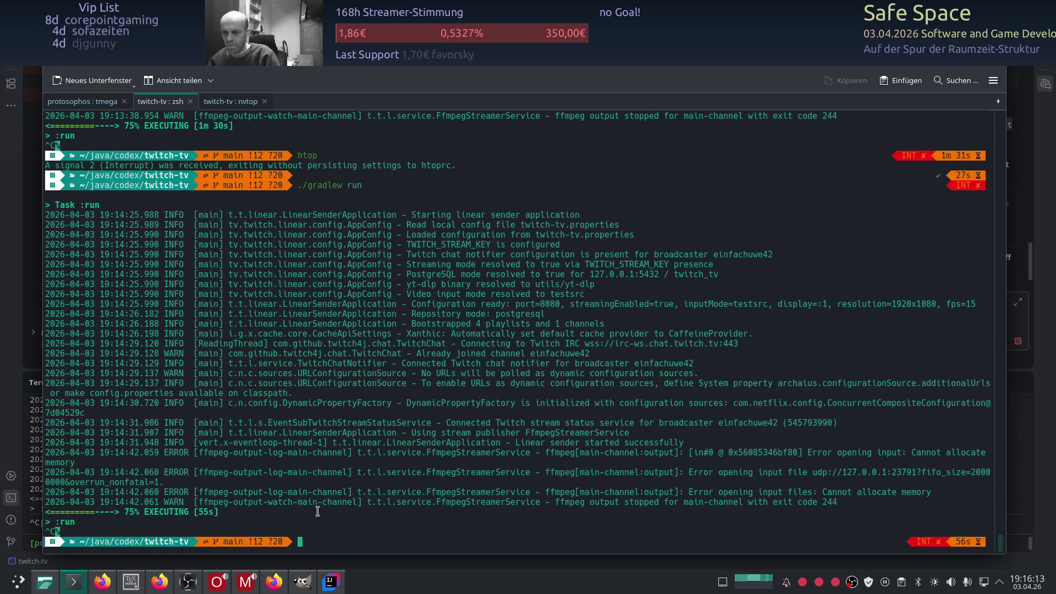
{"action": "type", "text": "./gradlew run"}
{"action": "left_click", "coordinate": [325, 588]}
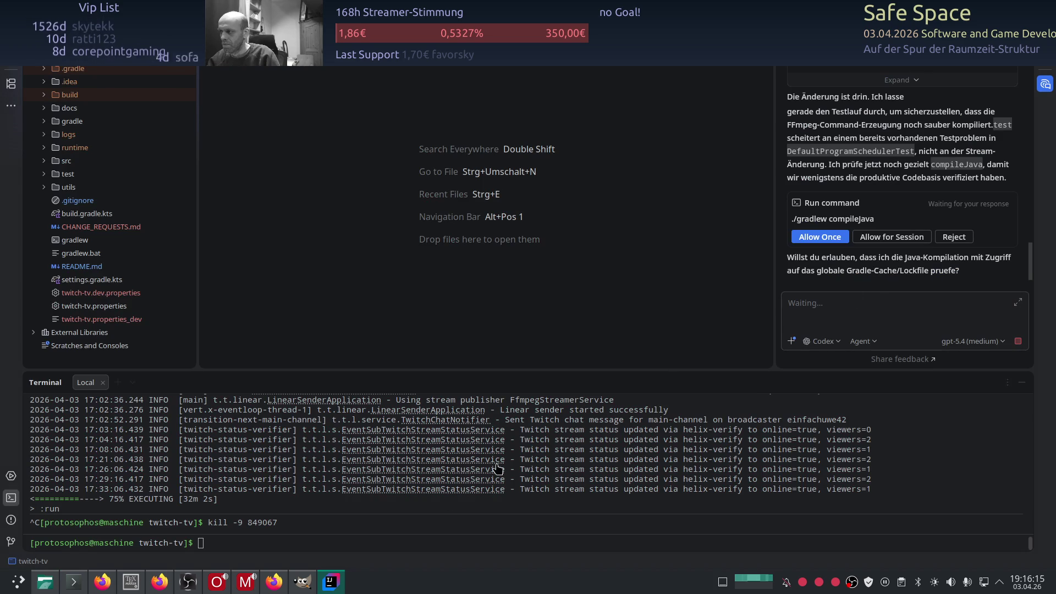
{"action": "left_click", "coordinate": [882, 239]}
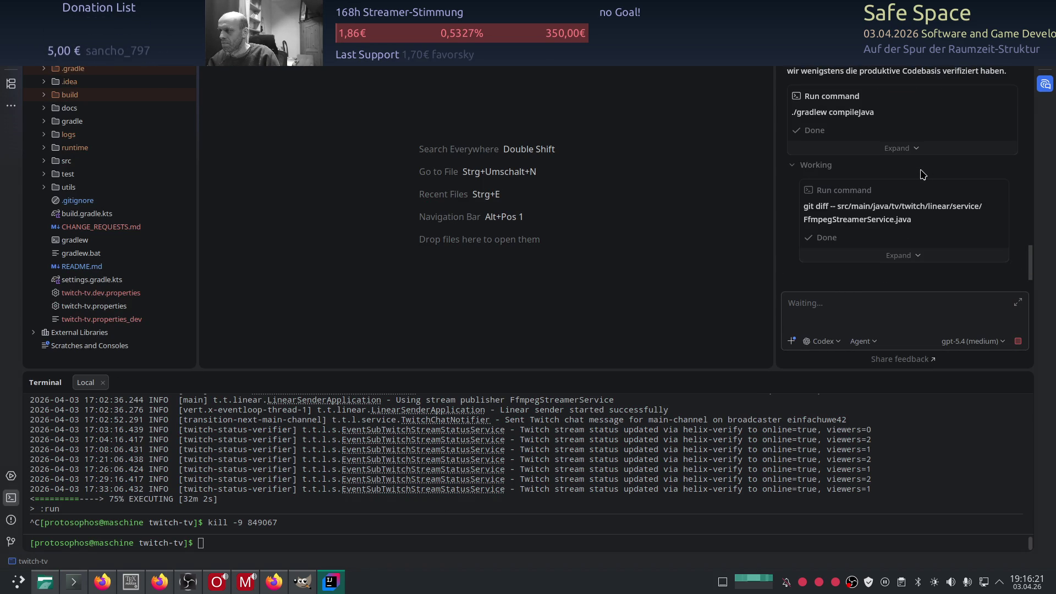
- Read Codex's final reply and Changed Files block: FfmpegStreamerService.java +20 −5, UDP FIFO 20000000
{"action": "scroll", "coordinate": [923, 175], "scroll_direction": "up", "scroll_amount": 4}
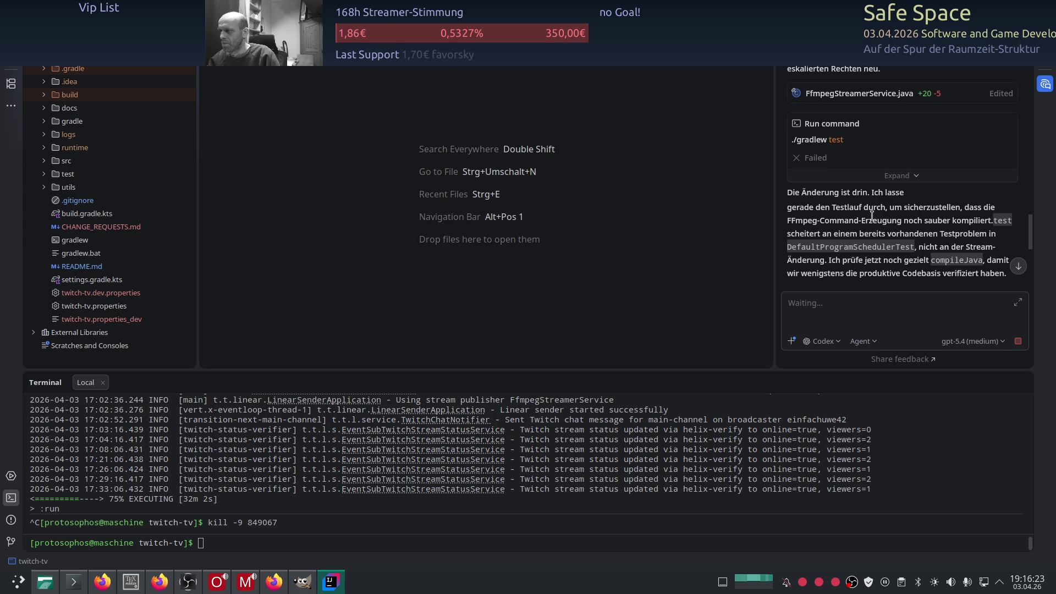
{"action": "scroll", "coordinate": [871, 216], "scroll_direction": "down", "scroll_amount": 4}
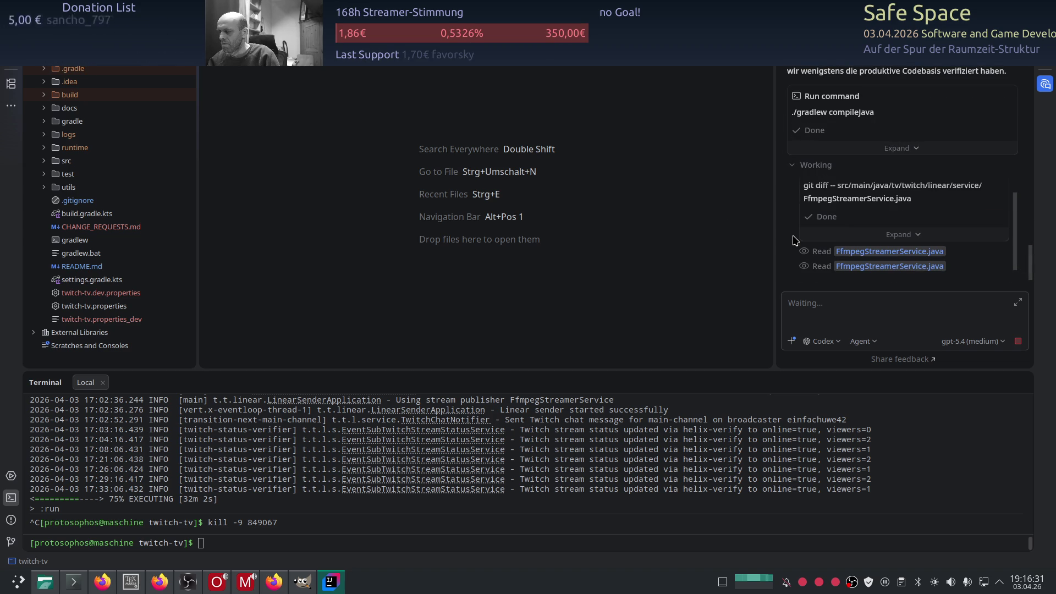
{"action": "scroll", "coordinate": [793, 237], "scroll_direction": "up", "scroll_amount": 3}
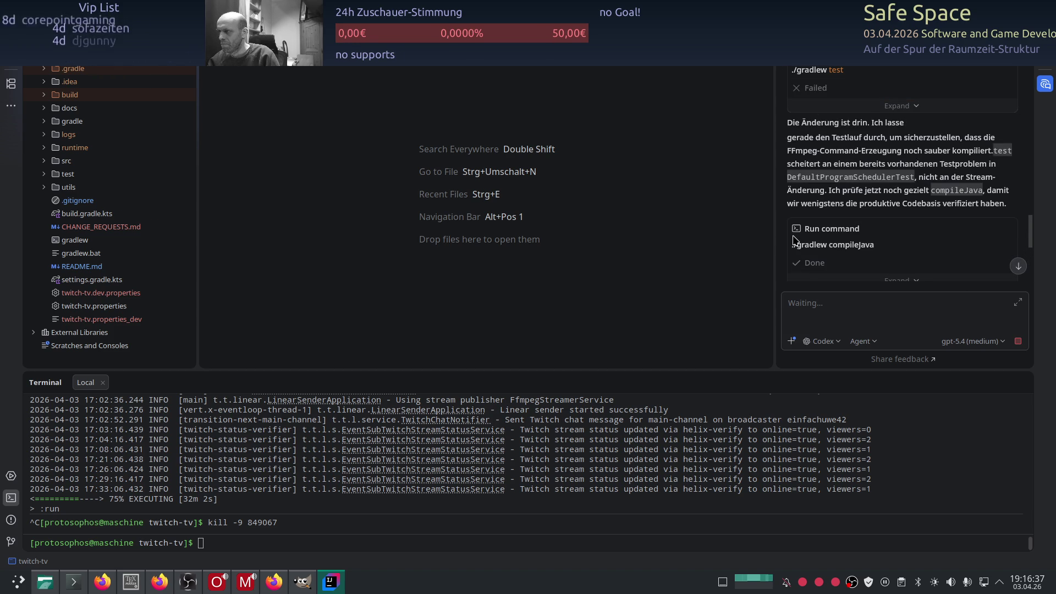
{"action": "scroll", "coordinate": [793, 239], "scroll_direction": "down", "scroll_amount": 5}
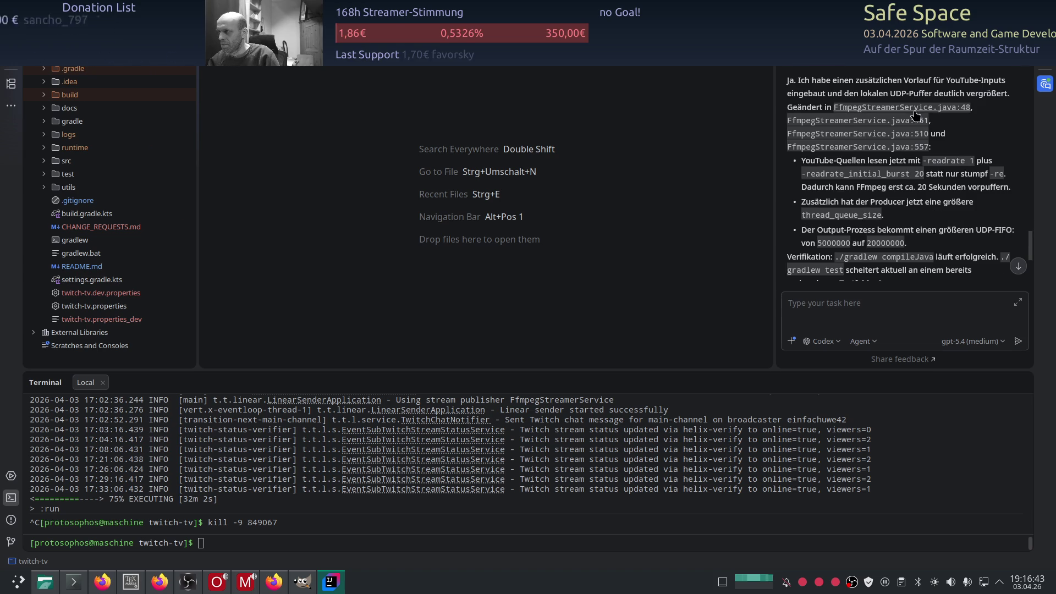
{"action": "scroll", "coordinate": [968, 117], "scroll_direction": "down", "scroll_amount": 5}
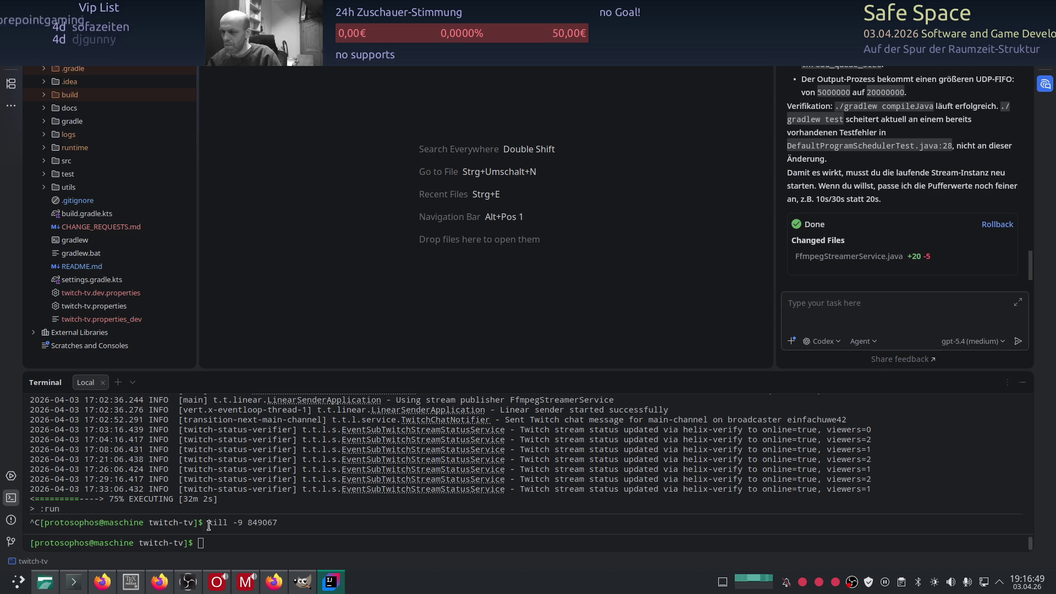
{"action": "left_click", "coordinate": [70, 588]}
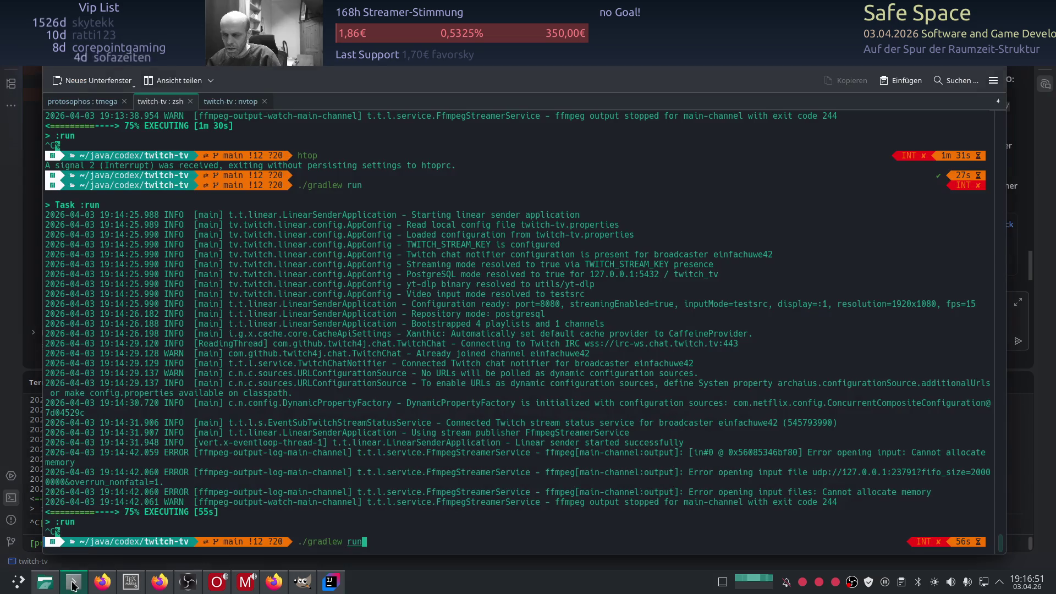
- Relaunch the twitch-tv sender with ./gradlew run, then bring up the broadcast console
{"action": "key", "text": "Return"}
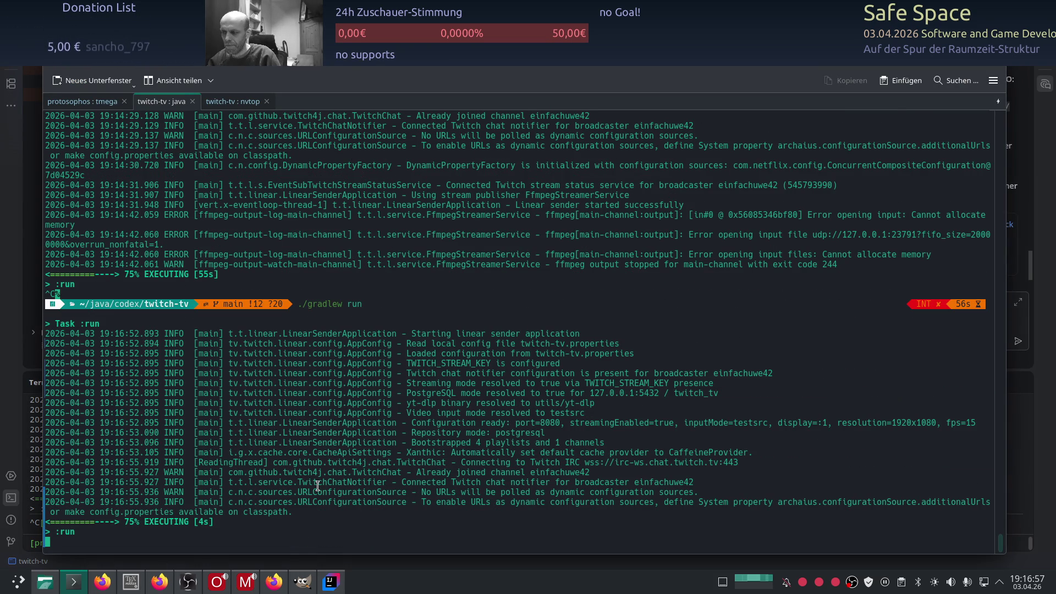
{"action": "left_click", "coordinate": [168, 580]}
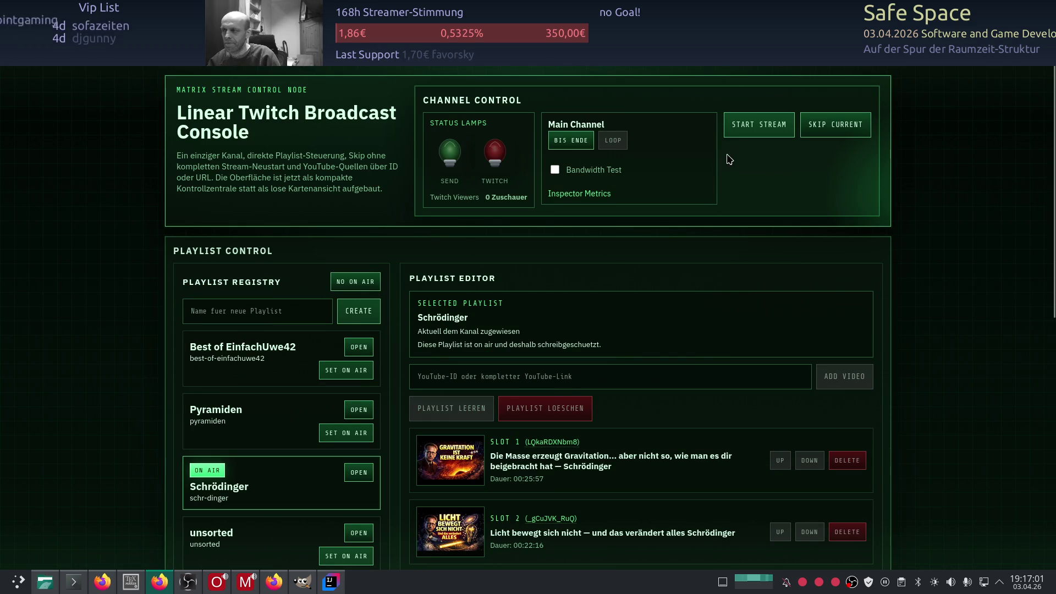
- Start the main channel stream and bring up the sender log output
{"action": "left_click", "coordinate": [744, 137]}
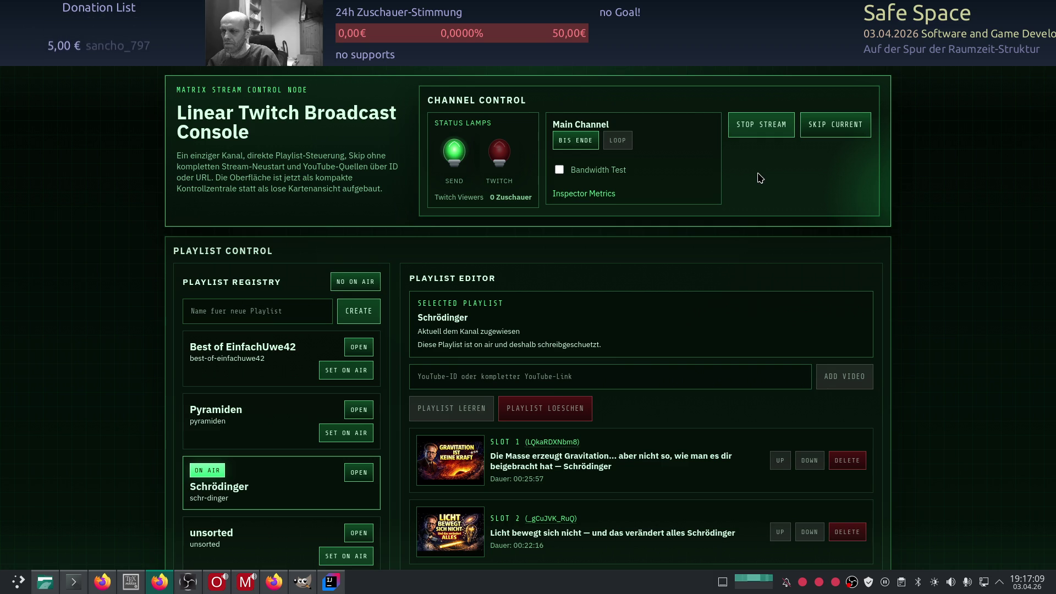
{"action": "left_click", "coordinate": [65, 583]}
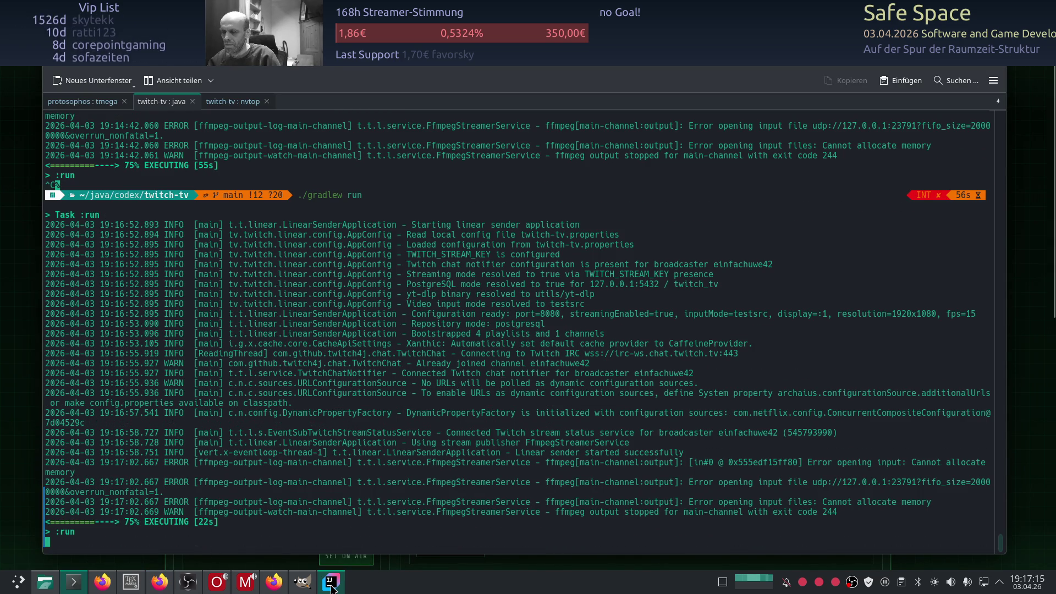
- Send Codex the message 'schau mal in den logs', dropping the trailing 'da steht kein memory'
{"action": "left_click", "coordinate": [331, 583]}
{"action": "left_click", "coordinate": [813, 310]}
{"action": "type", "text": "schau mal in den logs, da steht kein memory"}
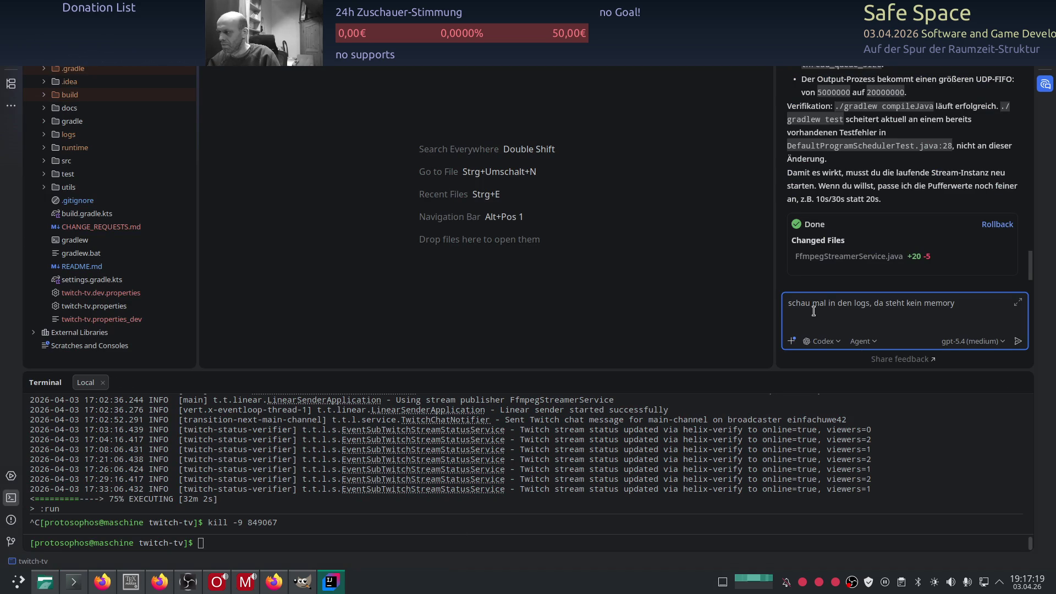
{"action": "left_click", "coordinate": [78, 588]}
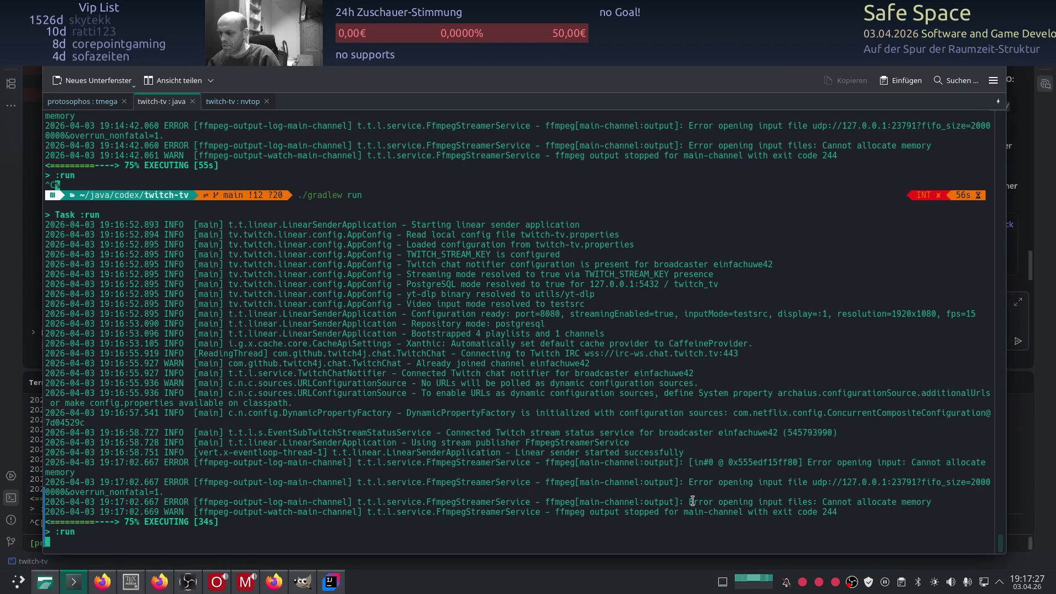
{"action": "left_click", "coordinate": [332, 581]}
{"action": "left_click_drag", "start_coordinate": [873, 304], "coordinate": [957, 304]}
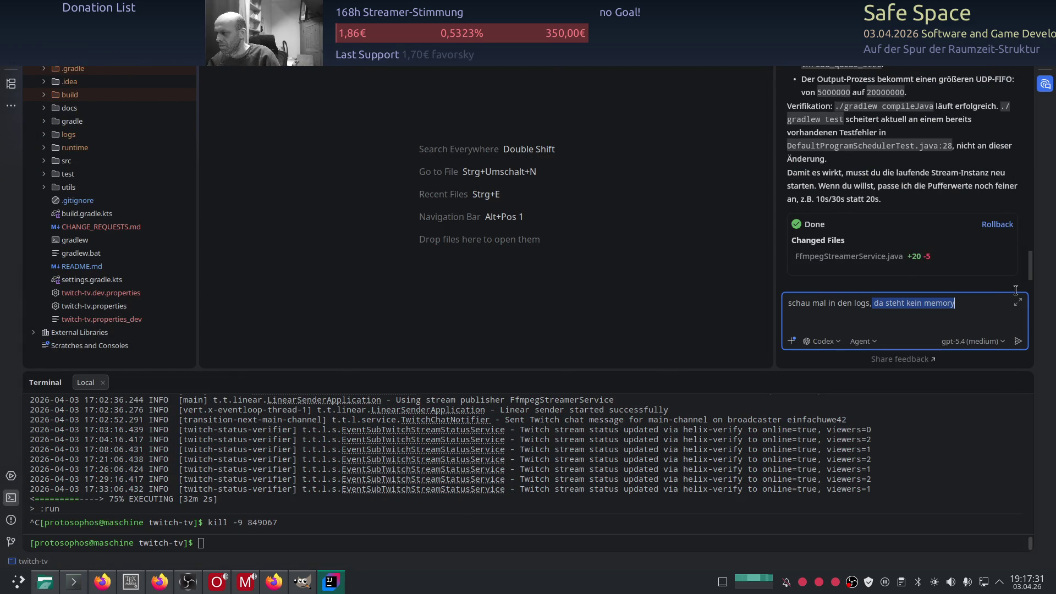
{"action": "key", "text": "BackSpace"}
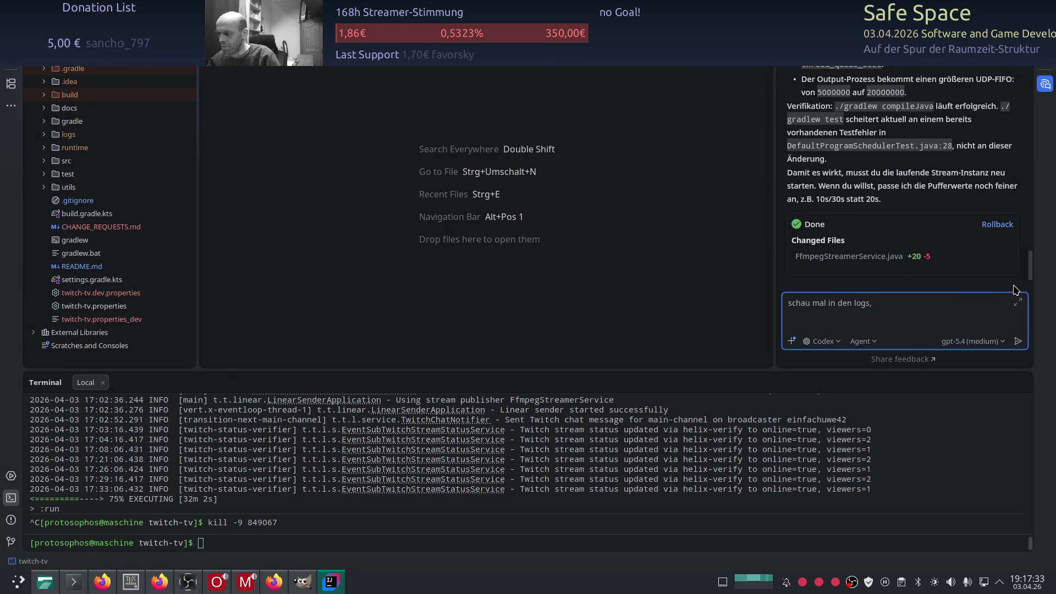
{"action": "key", "text": "Return"}
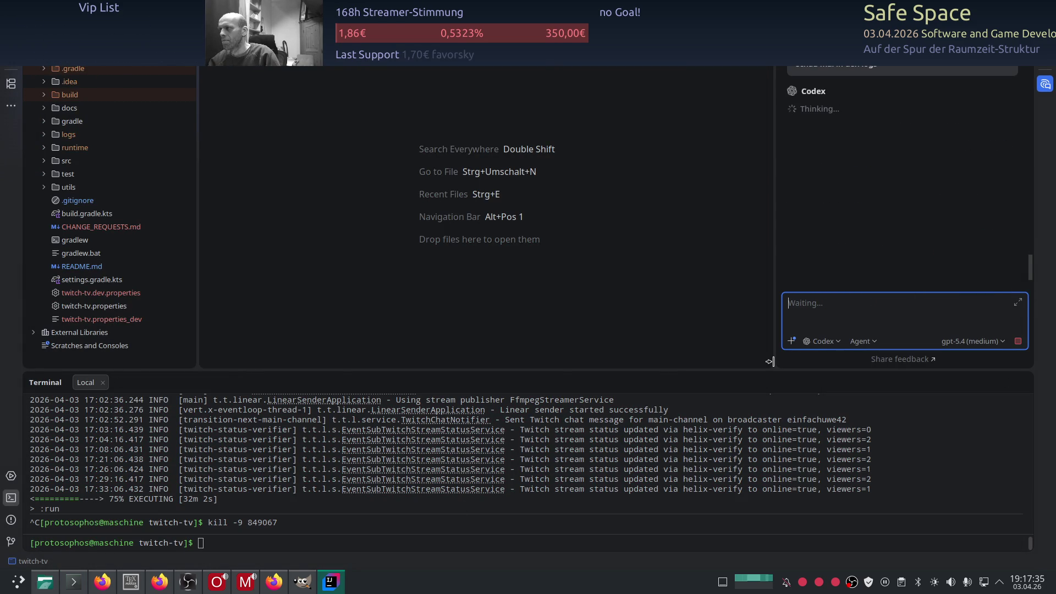